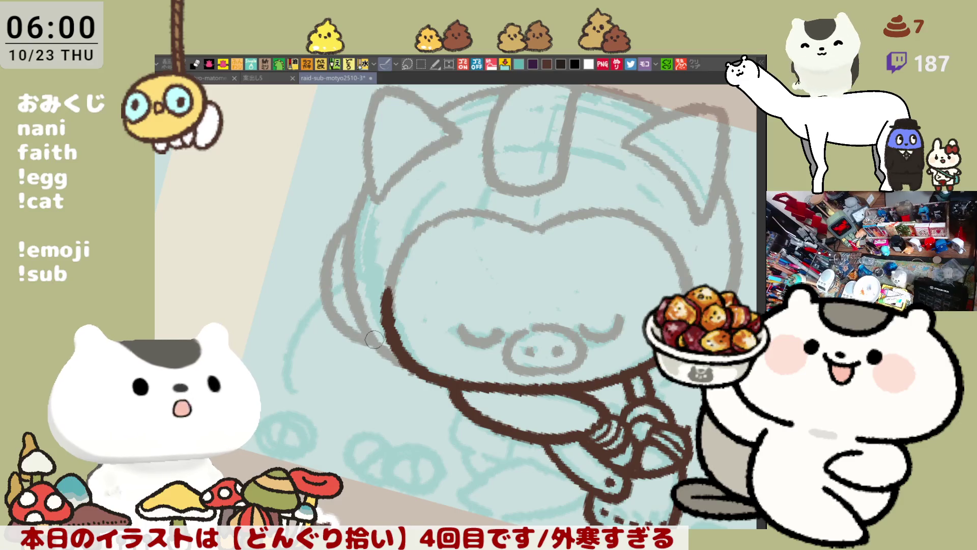
- Ink grey strokes down the left and right sides of the helmeted head, redrawing the right one
mouse_move(354, 223)
left_mouse_down()
mouse_move(333, 318)
mouse_move(355, 328)
left_mouse_up()
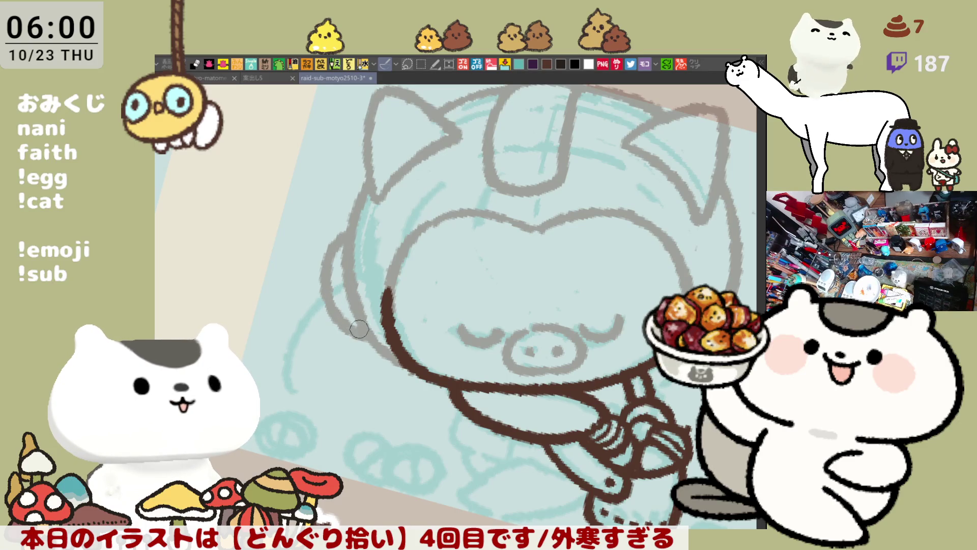
scroll(459, 305, "right", 3)
left_click_drag(579, 219, 613, 321)
key("ctrl+z")
mouse_move(578, 213)
left_mouse_down()
mouse_move(624, 305)
mouse_move(591, 333)
left_mouse_up()
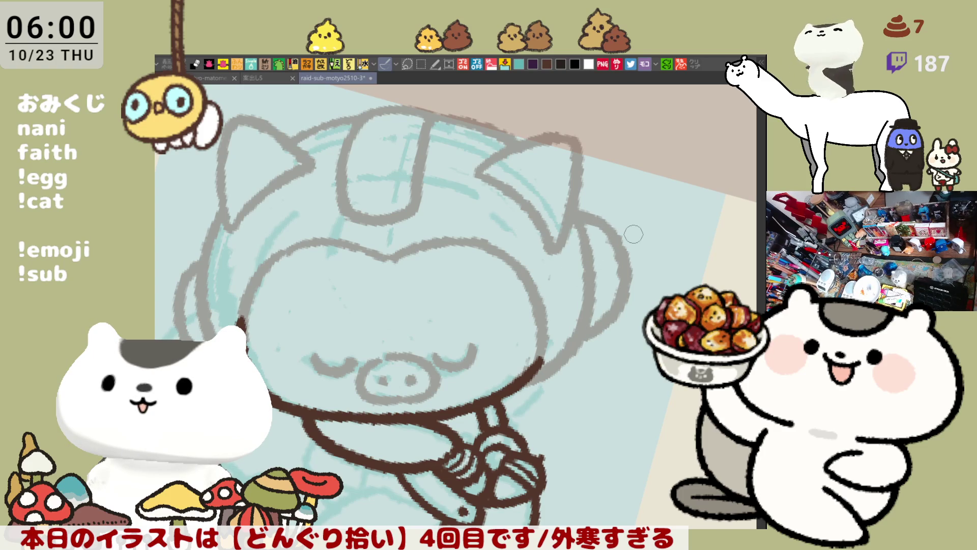
- Straighten and zoom the canvas view so the pig fills it, then tilt it for drawing
scroll(634, 234, "down", 5)
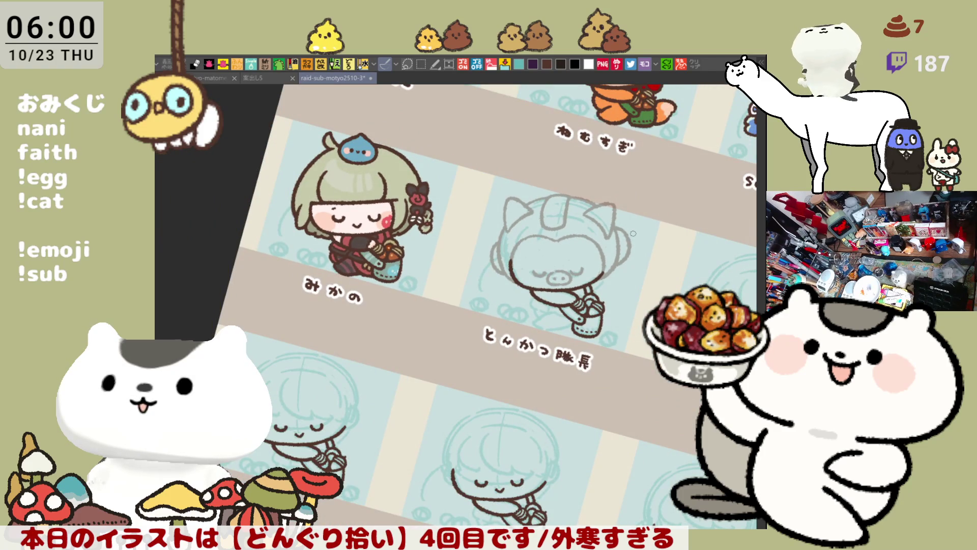
scroll(454, 209, "up", 8)
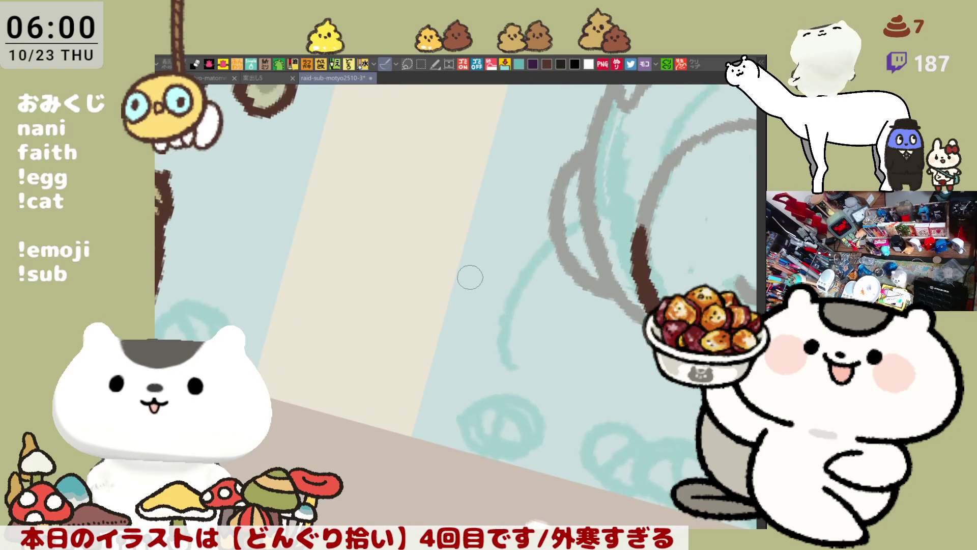
left_click_drag(470, 277, 305, 211)
scroll(572, 224, "down", 2)
key("minus")
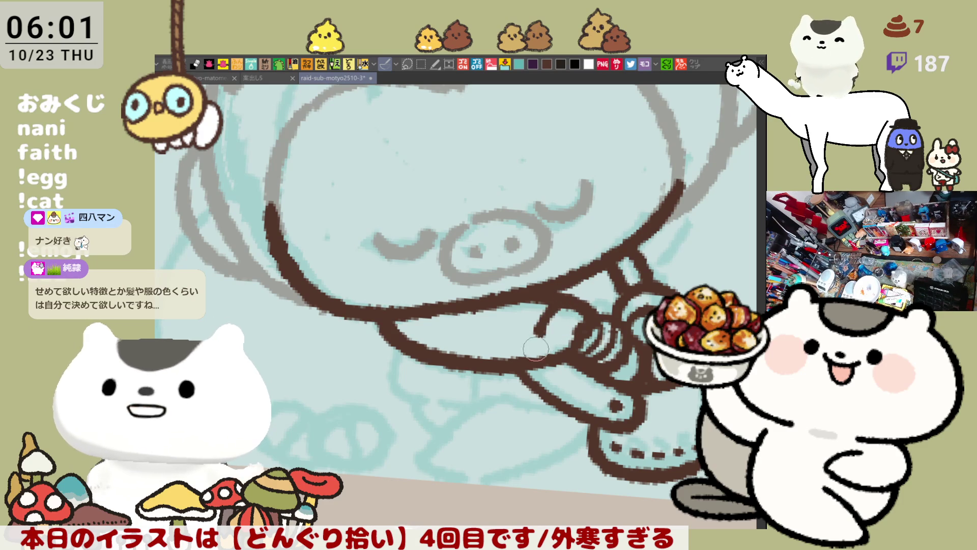
- Ink the brown paw loop beside the basket, redrawing it until the shape is right
left_click_drag(560, 304, 547, 359)
key("ctrl+z")
left_click_drag(561, 304, 548, 359)
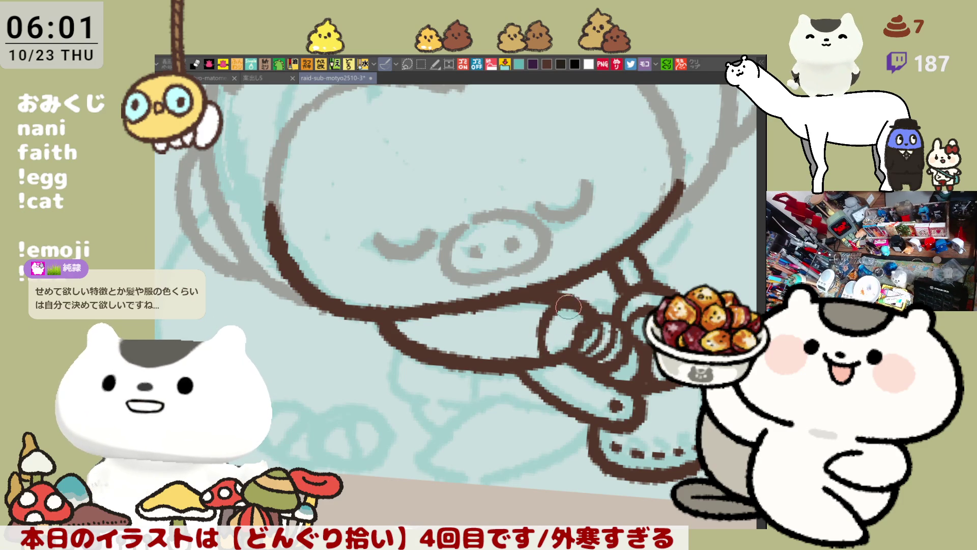
key("ctrl+z")
mouse_move(568, 293)
left_mouse_down()
mouse_move(540, 330)
mouse_move(545, 364)
left_mouse_up()
key("ctrl+z")
key("ctrl+z")
left_click_drag(567, 293, 545, 364)
key("ctrl+z")
key("ctrl+z")
mouse_move(570, 288)
left_mouse_down()
mouse_move(532, 331)
mouse_move(544, 361)
left_mouse_up()
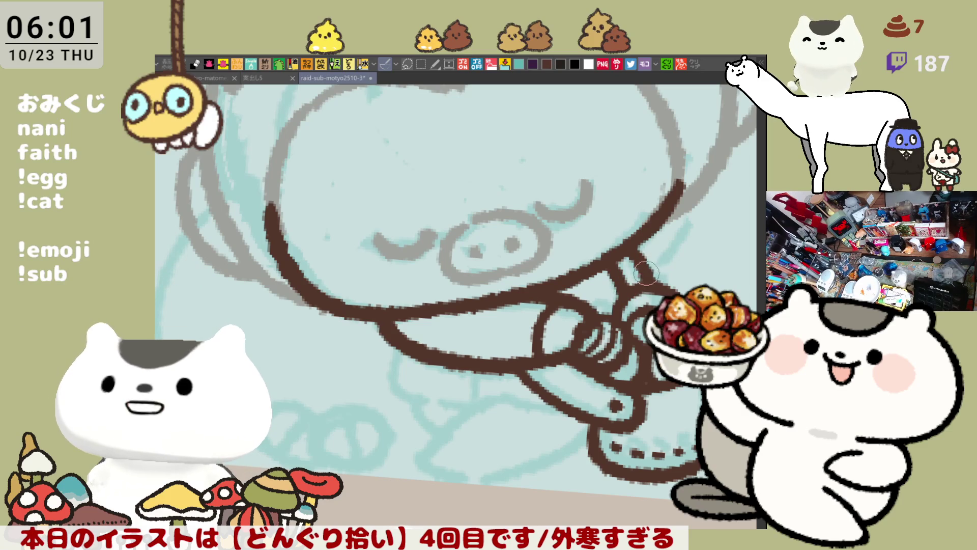
- Draw the brown front-leg line down under the body, retrying its angle several times
scroll(647, 275, "down", 3)
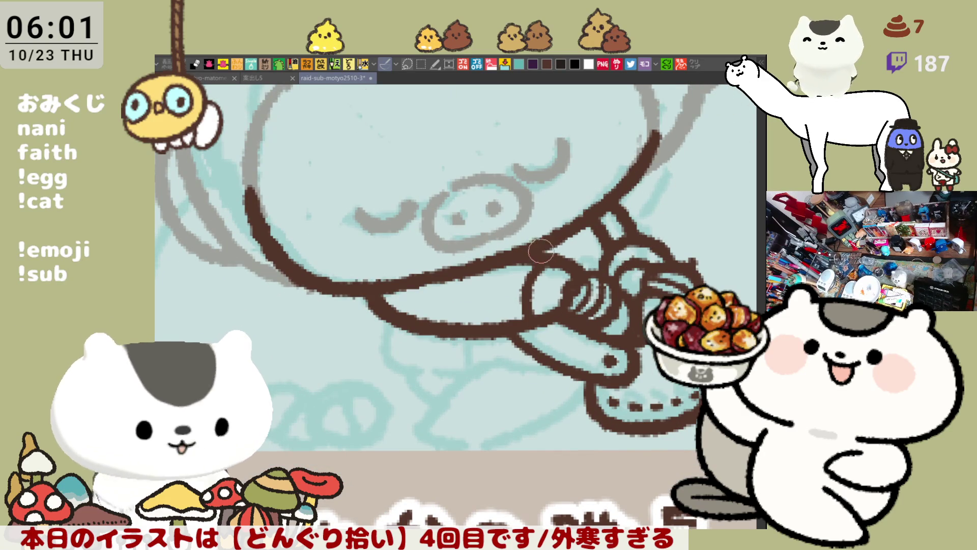
scroll(541, 250, "down", 3)
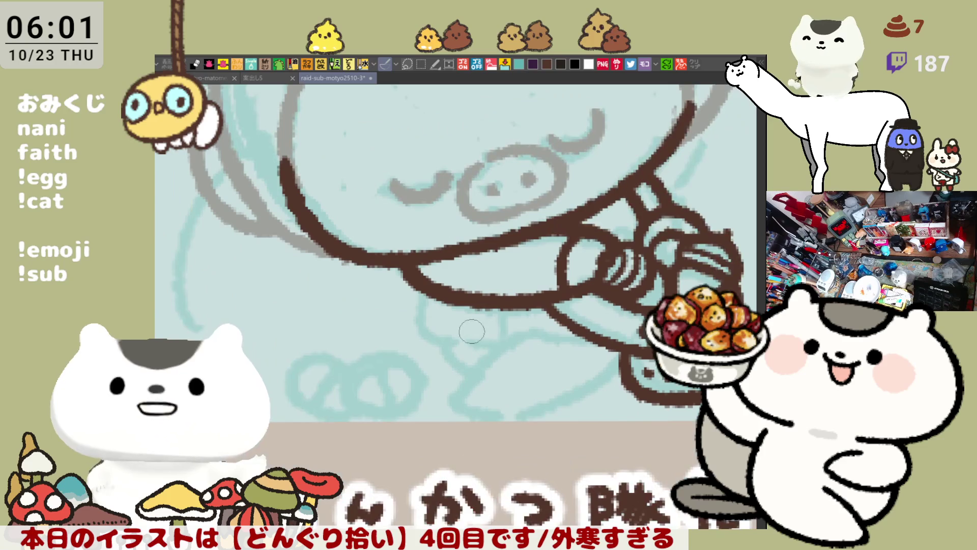
scroll(453, 324, "up", 2)
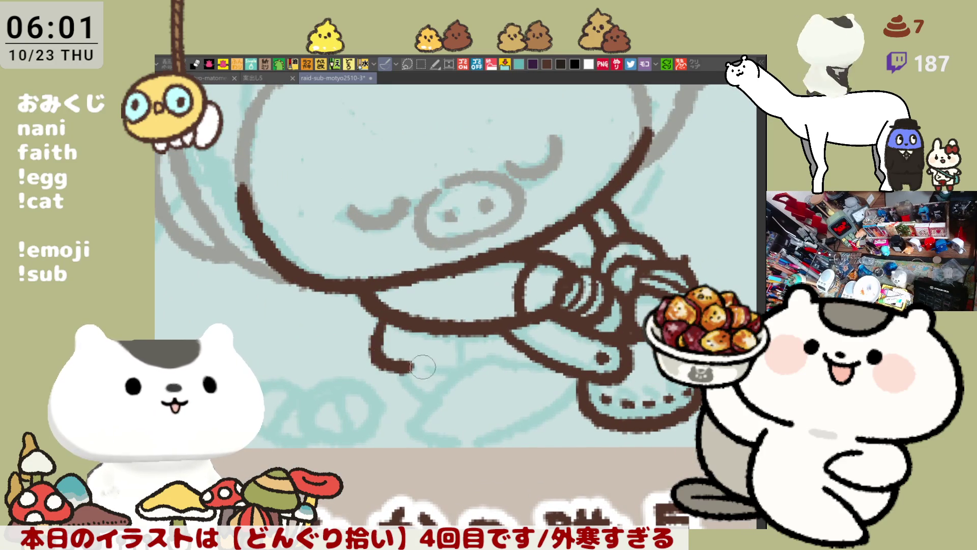
left_click_drag(388, 311, 448, 369)
key("ctrl+z")
left_click_drag(387, 305, 441, 374)
key("ctrl+z")
mouse_move(378, 319)
left_mouse_down()
mouse_move(412, 356)
mouse_move(445, 357)
left_mouse_up()
key("ctrl+z")
key("ctrl+z")
mouse_move(378, 315)
left_mouse_down()
mouse_move(440, 362)
mouse_move(455, 356)
left_mouse_up()
key("ctrl+z")
left_click_drag(378, 317, 437, 354)
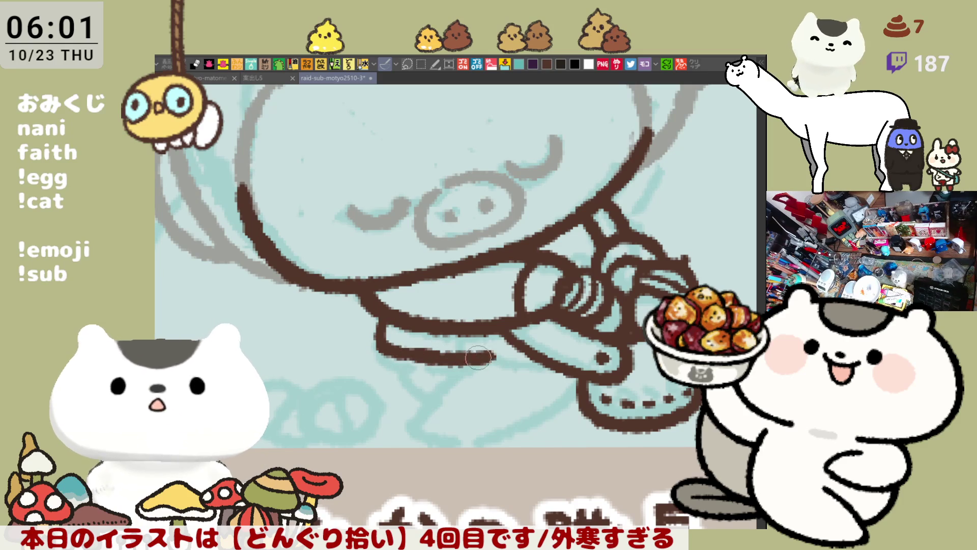
key("ctrl+z")
mouse_move(376, 312)
left_mouse_down()
mouse_move(377, 357)
mouse_move(438, 361)
left_mouse_up()
key("ctrl+z")
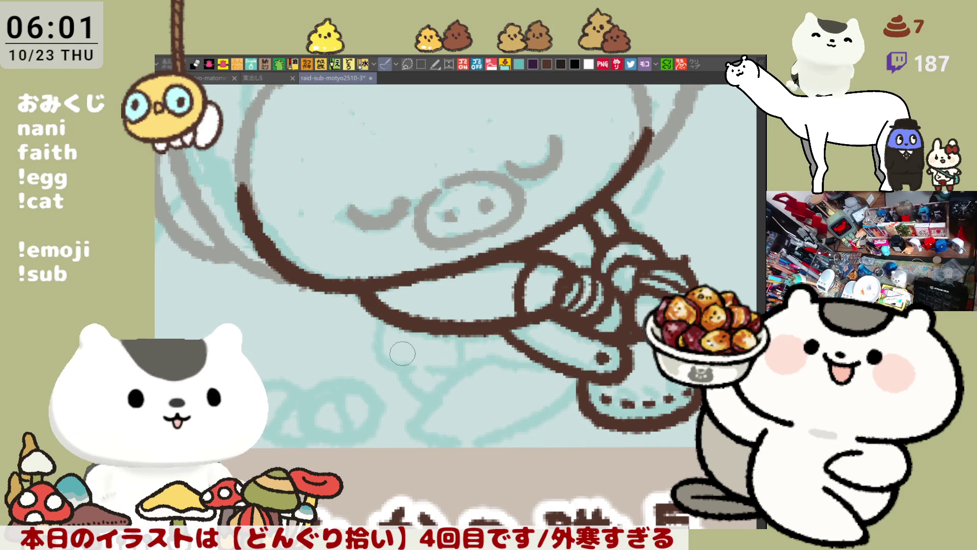
- Extend the bottom of the leg rightward with a brown stroke across
left_click_drag(381, 319, 474, 357)
key("ctrl+z")
mouse_move(378, 315)
left_mouse_down()
mouse_move(377, 331)
mouse_move(458, 359)
mouse_move(530, 353)
left_mouse_up()
key("ctrl+z")
left_click_drag(458, 361, 527, 352)
key("ctrl+z")
left_click_drag(459, 359, 527, 352)
key("ctrl+z")
left_click_drag(443, 360, 529, 353)
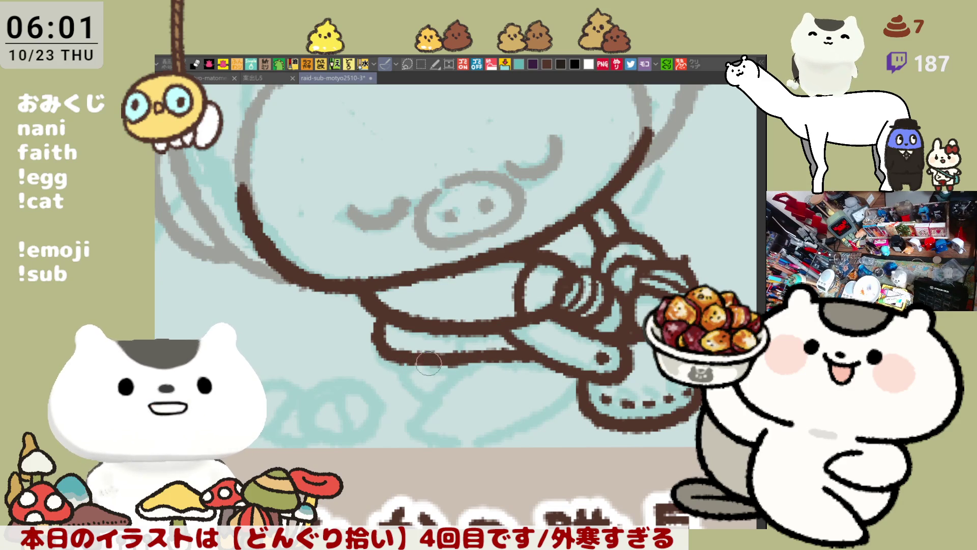
- Draw a brown curve down and to the right from the bottom of the leg
mouse_move(397, 362)
left_mouse_down()
mouse_move(435, 399)
mouse_move(415, 389)
mouse_move(433, 386)
mouse_move(435, 400)
left_mouse_up()
key("ctrl+z")
key("ctrl+z")
key("ctrl+z")
left_click_drag(397, 362, 445, 390)
key("ctrl+z")
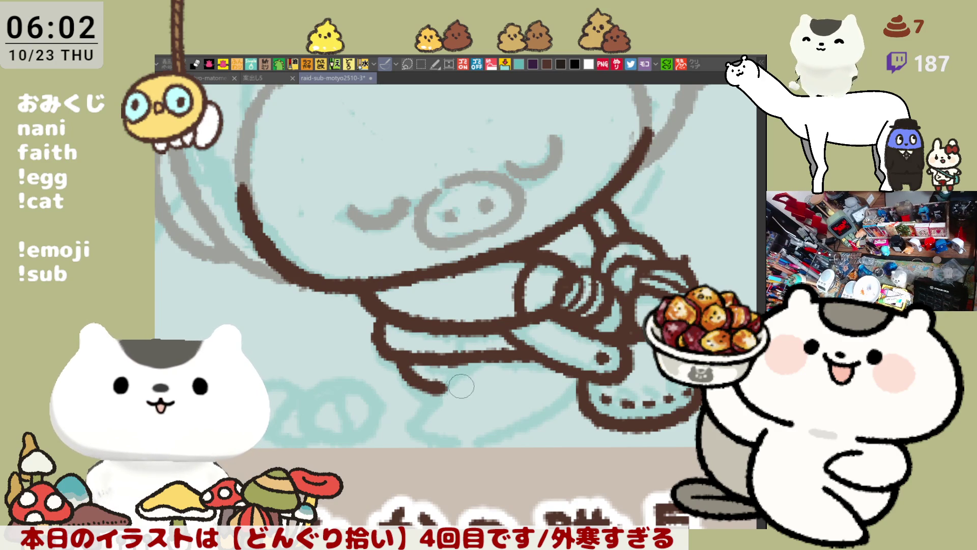
key("ctrl+z")
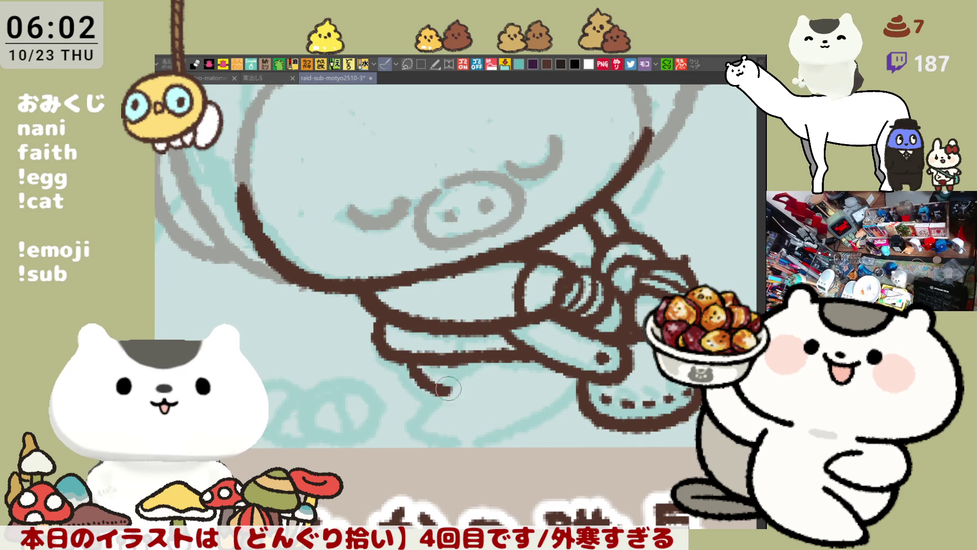
left_click_drag(397, 352, 433, 400)
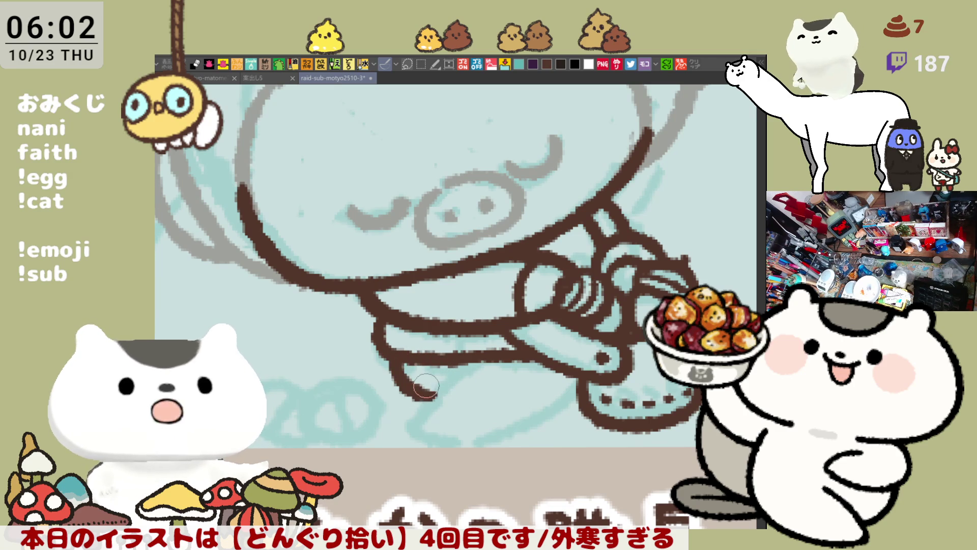
key("ctrl+z")
left_click_drag(396, 353, 436, 401)
key("ctrl+z")
left_click_drag(395, 353, 435, 401)
key("ctrl+z")
left_click_drag(394, 352, 434, 397)
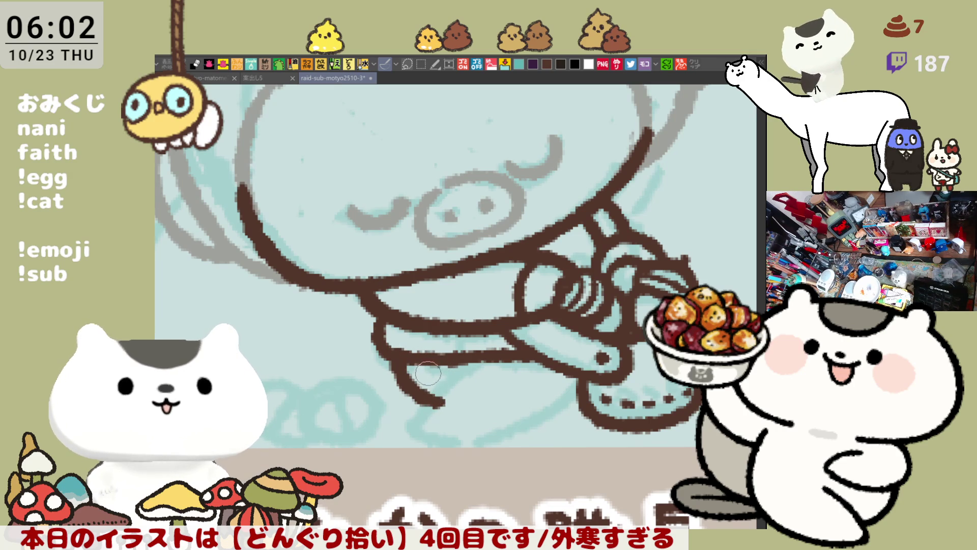
- With the canvas tilted, rework the leg curve and briefly check it upright
key("minus")
key("minus")
key("ctrl+z")
left_click_drag(404, 376, 440, 391)
key("ctrl+z")
left_click_drag(396, 363, 452, 402)
key("ctrl+z")
key("asciicircum")
key("asciicircum")
key("minus")
key("minus")
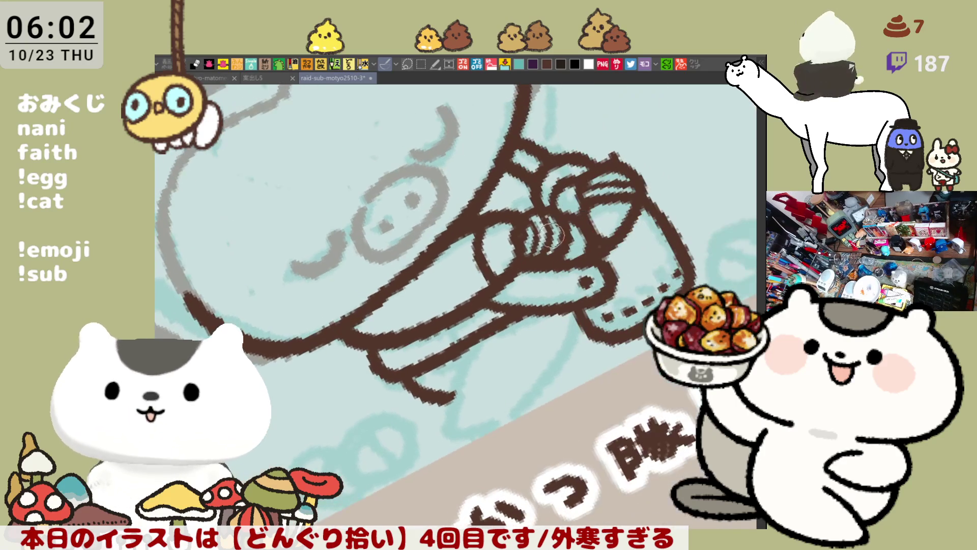
- Ink the second brown leg line forming a V under the body
left_click_drag(488, 337, 452, 419)
key("ctrl+z")
left_click_drag(487, 337, 453, 397)
key("ctrl+z")
left_click_drag(491, 326, 446, 409)
left_click_drag(466, 372, 450, 422)
key("ctrl+z")
left_click_drag(489, 326, 443, 428)
key("ctrl+z")
mouse_move(466, 393)
left_mouse_down()
mouse_move(462, 422)
mouse_move(486, 430)
left_mouse_up()
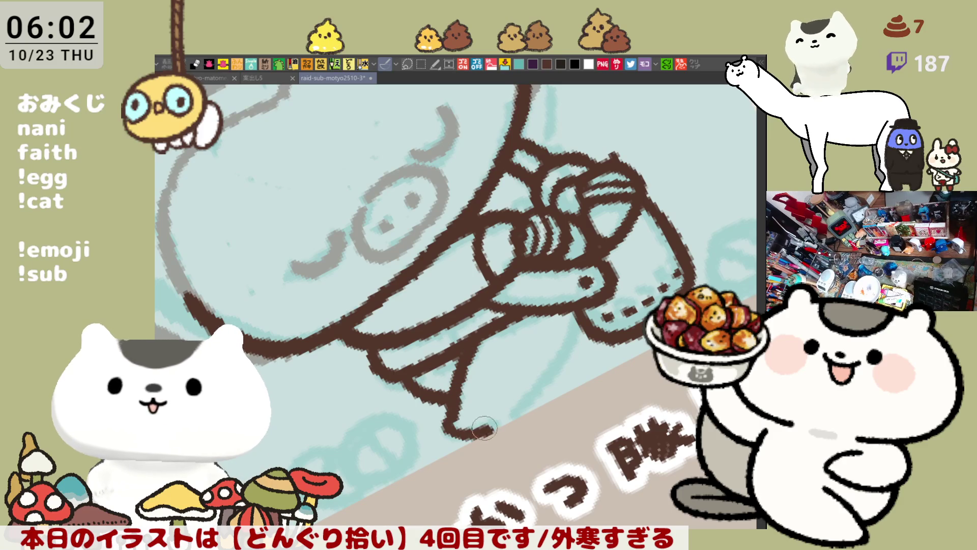
left_click_drag(530, 315, 563, 309)
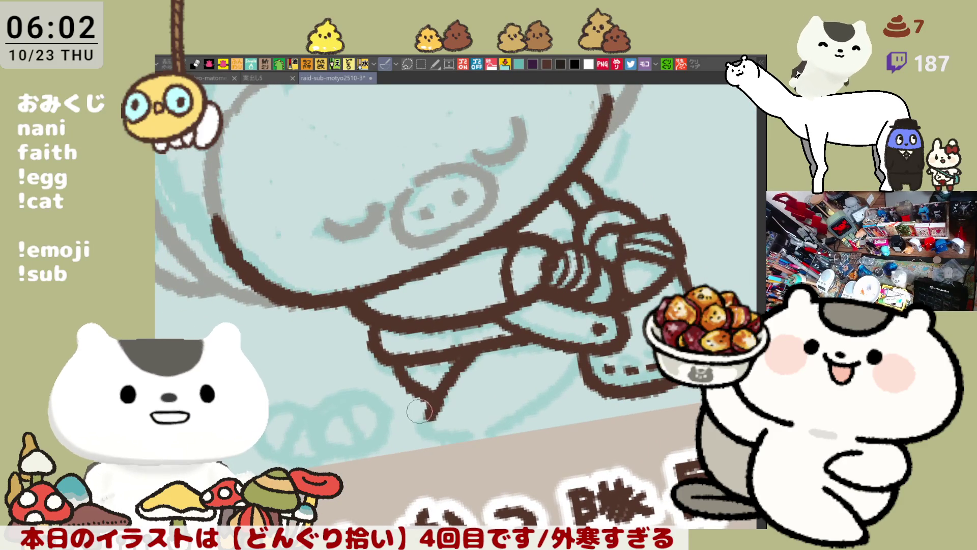
key("ctrl+z")
- Curve the leg into a foot, mirroring the view to redraw a longer line to the foot
left_click_drag(439, 409, 472, 438)
key("ctrl+z")
left_click_drag(437, 402, 473, 437)
key("h")
left_click_drag(382, 408, 483, 429)
left_click_drag(395, 356, 448, 420)
key("ctrl+z")
mouse_move(390, 356)
left_mouse_down()
mouse_move(471, 448)
mouse_move(504, 465)
left_mouse_up()
key("ctrl+z")
left_click_drag(400, 364, 501, 457)
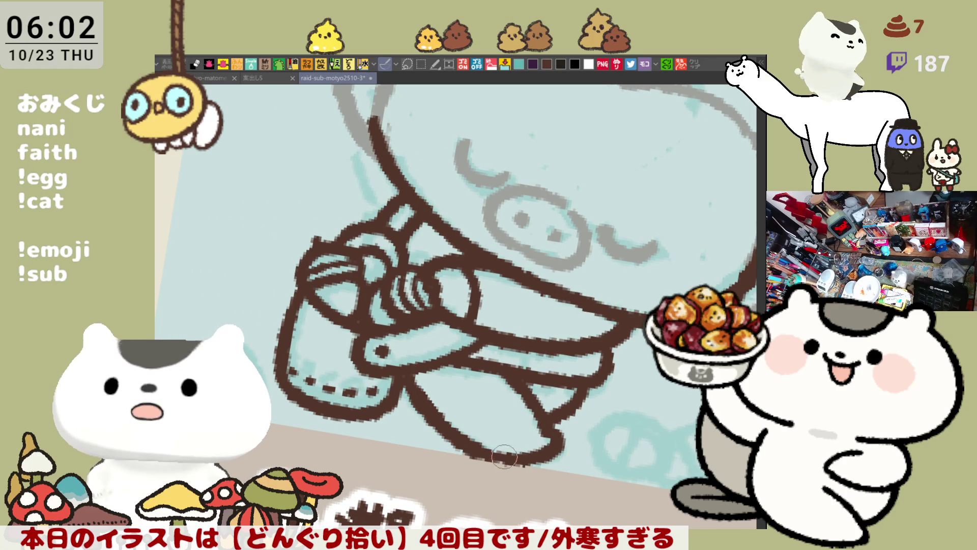
- Set the canvas upright, fine-tune its angle, and flip the view back to normal
left_click_drag(458, 427, 617, 321)
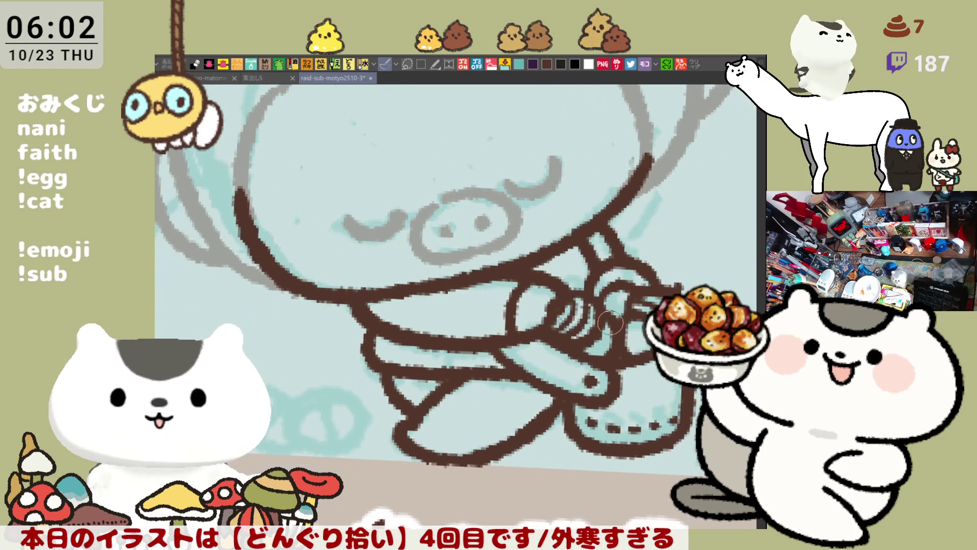
mouse_move(510, 370)
left_mouse_down()
mouse_move(552, 406)
mouse_move(511, 353)
left_mouse_up()
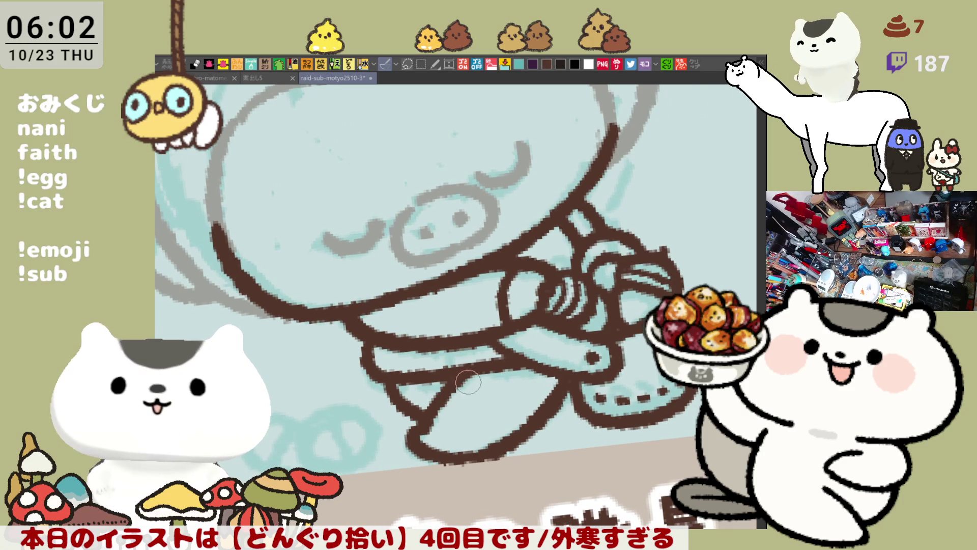
left_click_drag(562, 365, 569, 338)
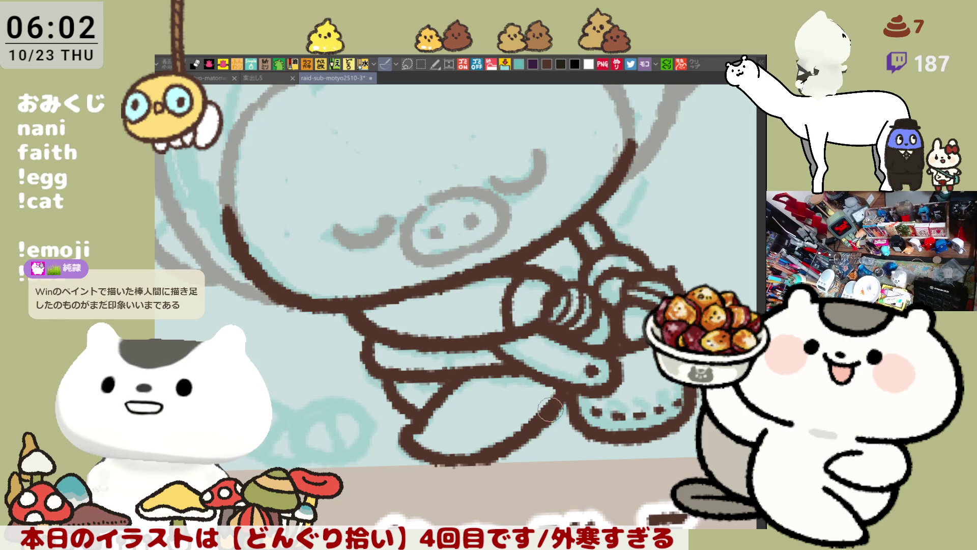
left_click_drag(556, 423, 417, 405)
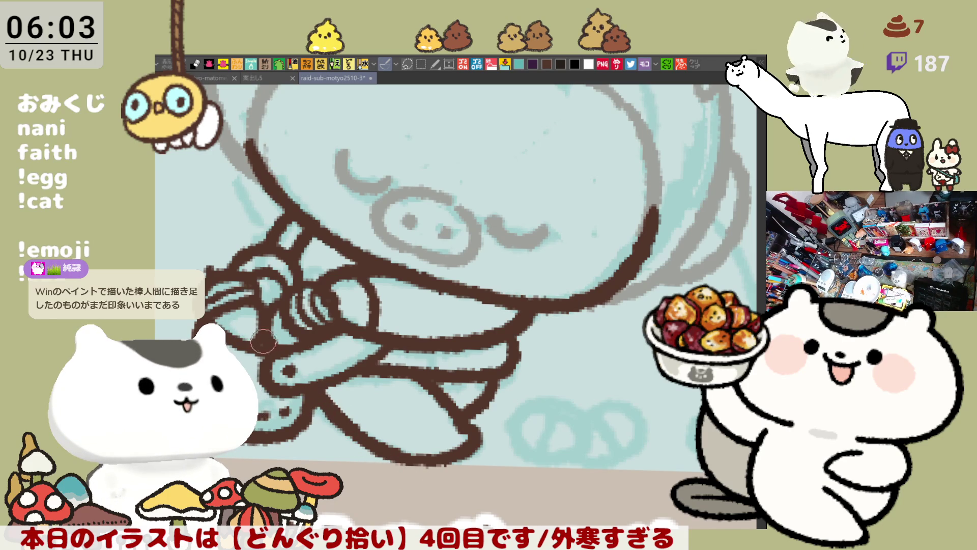
key("h")
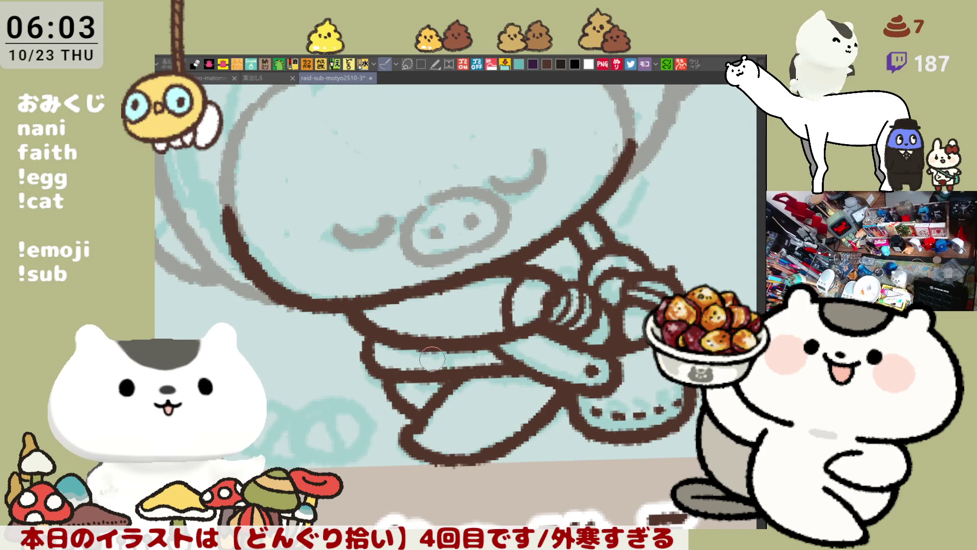
scroll(431, 360, "down", 5)
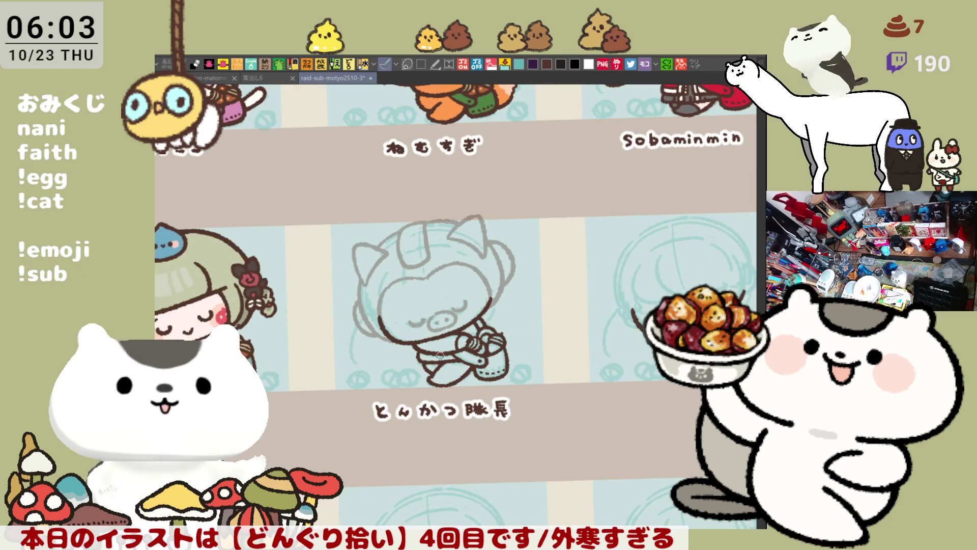
- Zoom in and trace the brown chin curve, then start down the face's left edge
scroll(440, 350, "up", 1)
scroll(440, 349, "up", 5)
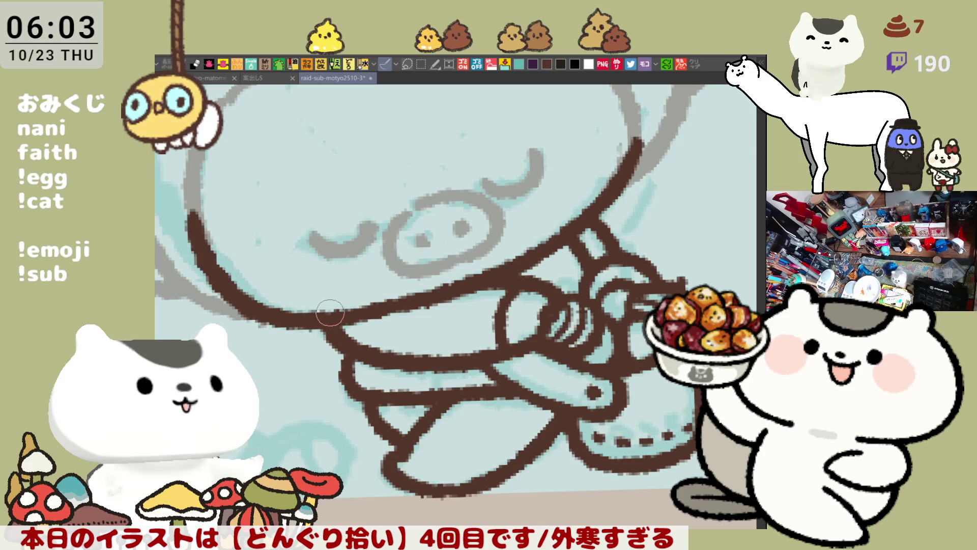
left_click_drag(400, 319, 468, 374)
mouse_move(326, 168)
left_mouse_down()
mouse_move(282, 319)
mouse_move(300, 224)
mouse_move(283, 318)
mouse_move(285, 305)
mouse_move(294, 331)
left_mouse_up()
key("ctrl+z")
key("ctrl+z")
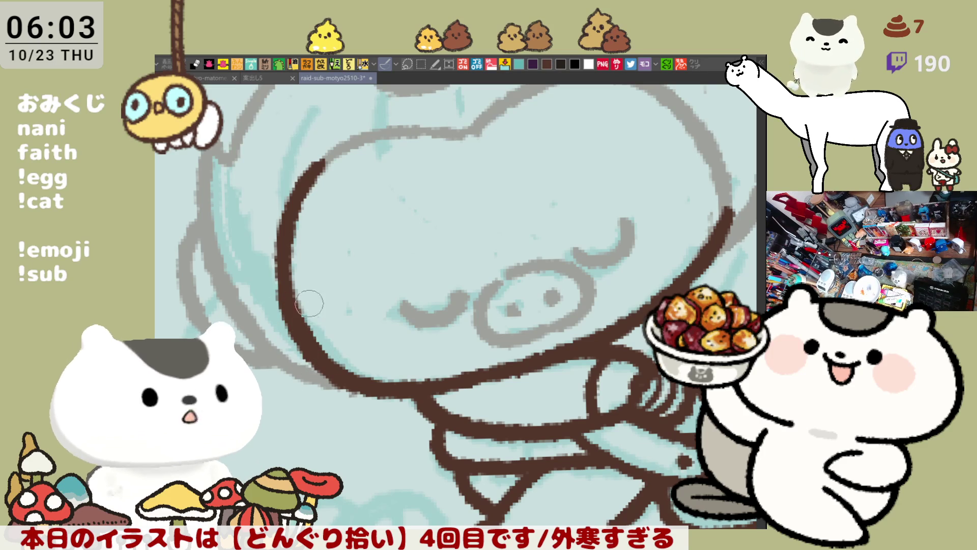
scroll(368, 323, "right", 3)
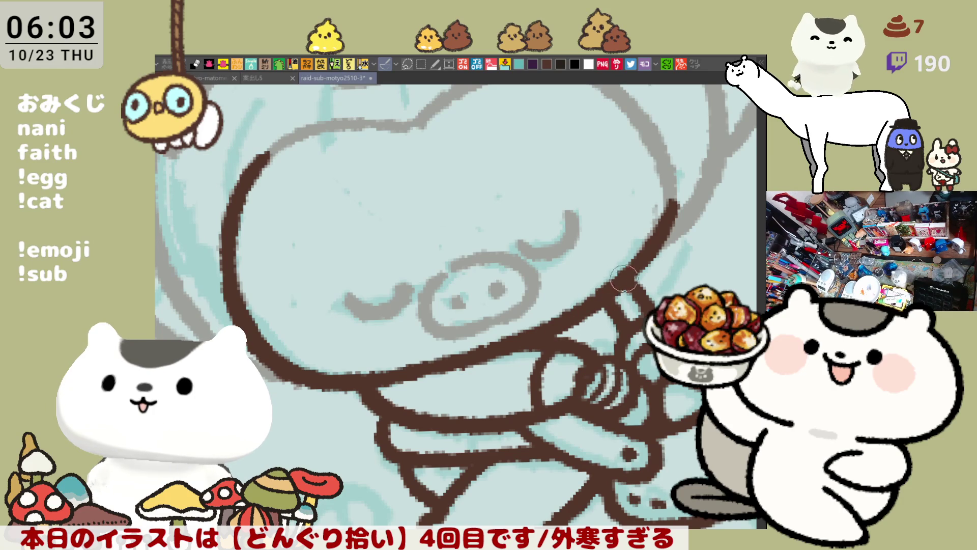
mouse_move(484, 296)
left_mouse_down()
mouse_move(550, 355)
mouse_move(323, 374)
mouse_move(351, 400)
mouse_move(328, 357)
mouse_move(355, 402)
mouse_move(375, 412)
left_mouse_up()
mouse_move(338, 203)
left_mouse_down()
mouse_move(316, 290)
mouse_move(364, 385)
mouse_move(315, 346)
mouse_move(356, 387)
left_mouse_up()
- Redraw the brown line down the face's left edge to the chin, then save
key("ctrl+z")
key("ctrl+z")
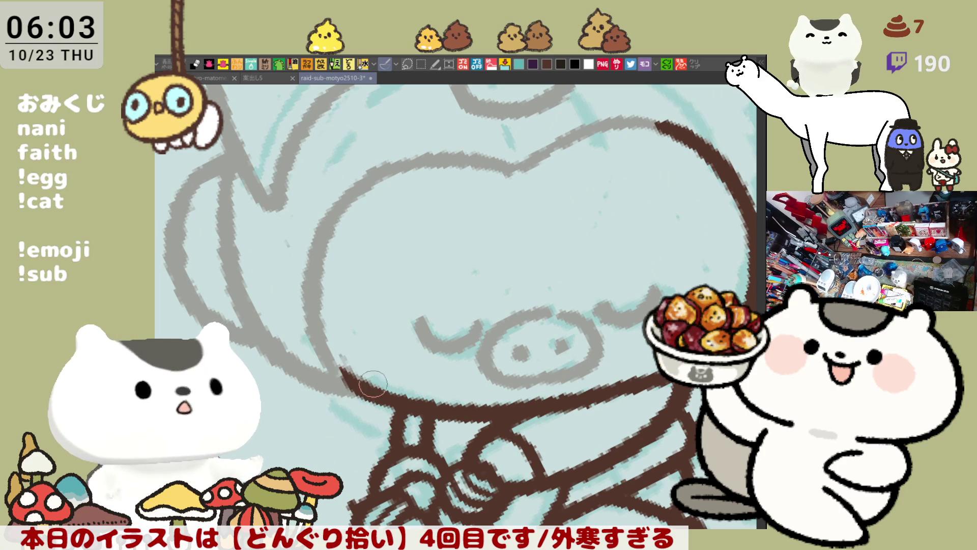
mouse_move(330, 232)
left_mouse_down()
mouse_move(311, 306)
mouse_move(367, 387)
mouse_move(313, 265)
mouse_move(368, 380)
left_mouse_up()
key("ctrl+z")
key("ctrl+z")
mouse_move(329, 224)
left_mouse_down()
mouse_move(311, 295)
mouse_move(379, 383)
left_mouse_up()
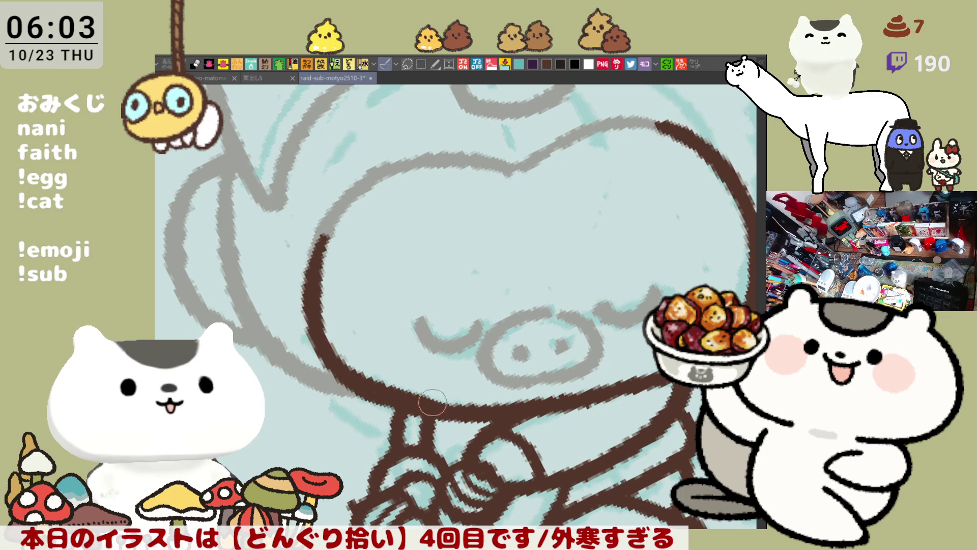
key("ctrl+z")
mouse_move(328, 224)
left_mouse_down()
mouse_move(314, 349)
mouse_move(377, 392)
mouse_move(322, 351)
mouse_move(360, 371)
mouse_move(375, 392)
left_mouse_up()
key("ctrl+z")
key("ctrl+s")
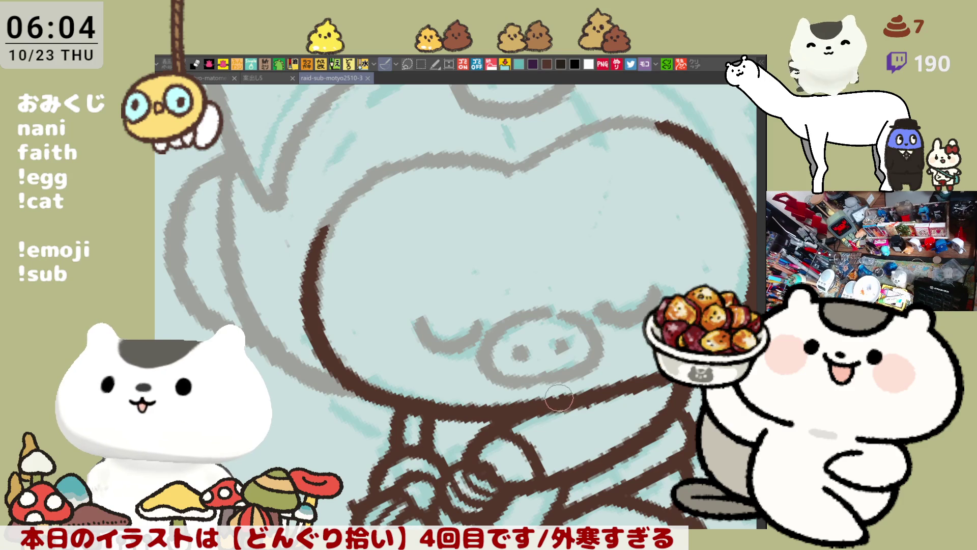
- With the view mirrored, try inking the head's top outline, undo it, and save again
key("h")
left_click_drag(356, 172, 483, 162)
key("ctrl+z")
key("ctrl+z")
mouse_move(359, 172)
left_mouse_down()
mouse_move(483, 162)
mouse_move(502, 170)
mouse_move(458, 161)
mouse_move(509, 172)
left_mouse_up()
key("ctrl+z")
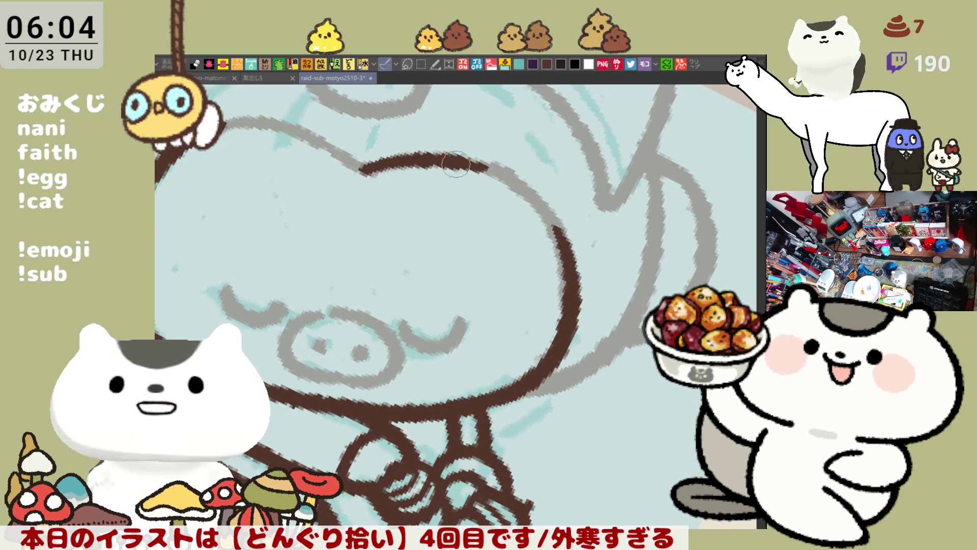
key("ctrl+z")
mouse_move(358, 171)
left_mouse_down()
mouse_move(438, 157)
mouse_move(481, 161)
mouse_move(540, 203)
mouse_move(407, 155)
mouse_move(470, 160)
left_mouse_up()
key("ctrl+z")
key("ctrl+z")
key("ctrl+z")
mouse_move(357, 173)
left_mouse_down()
mouse_move(443, 153)
mouse_move(499, 158)
mouse_move(381, 164)
mouse_move(498, 169)
left_mouse_up()
key("ctrl+z")
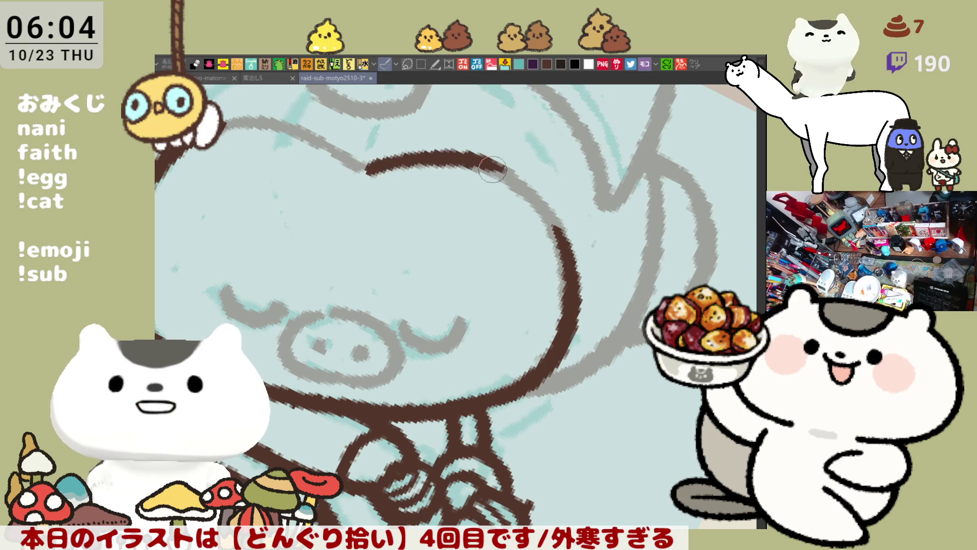
left_click_drag(359, 167, 511, 178)
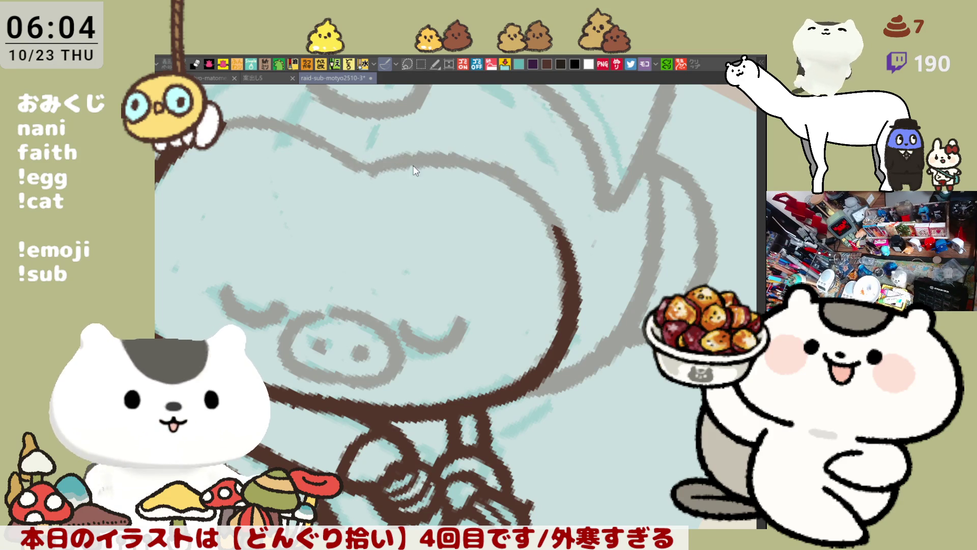
key("ctrl+z")
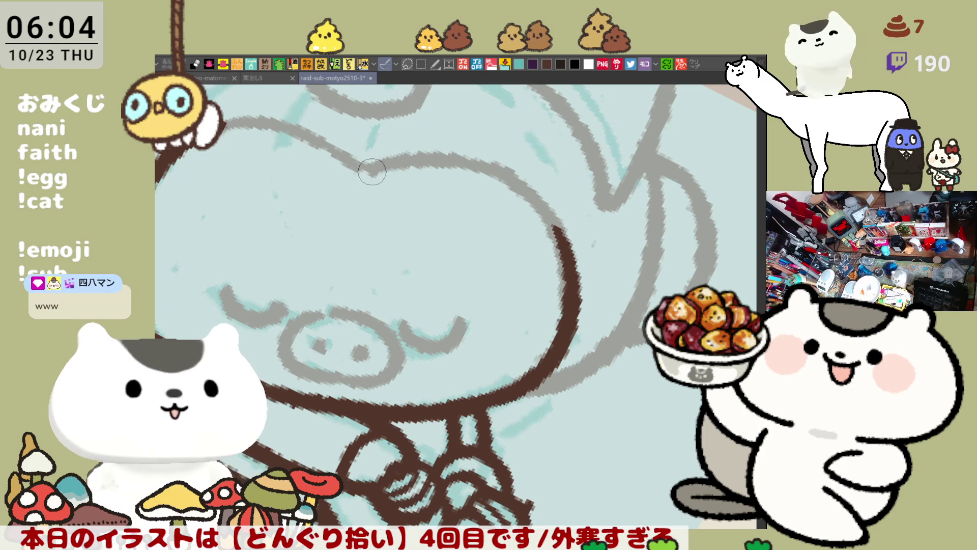
key("ctrl+s")
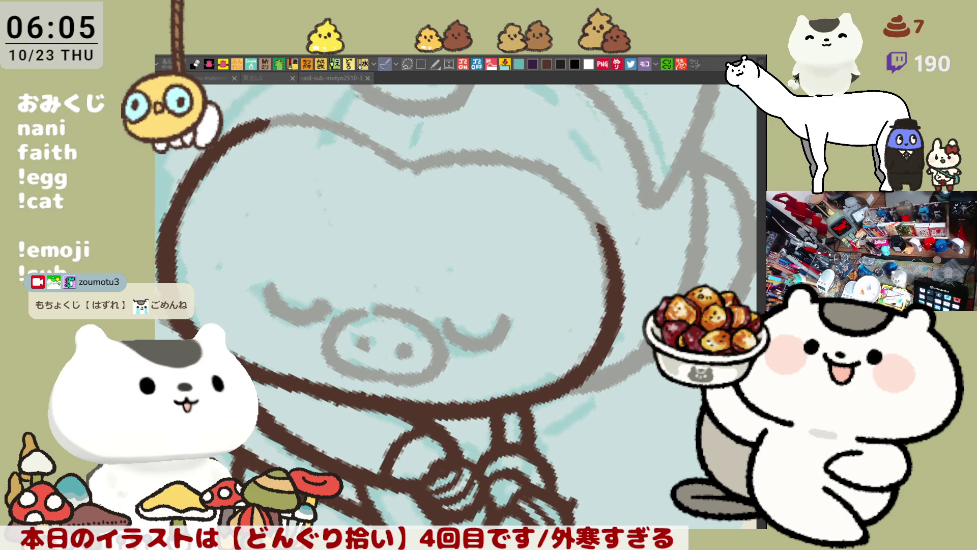
mouse_move(404, 258)
left_mouse_down()
mouse_move(507, 306)
mouse_move(545, 300)
left_mouse_up()
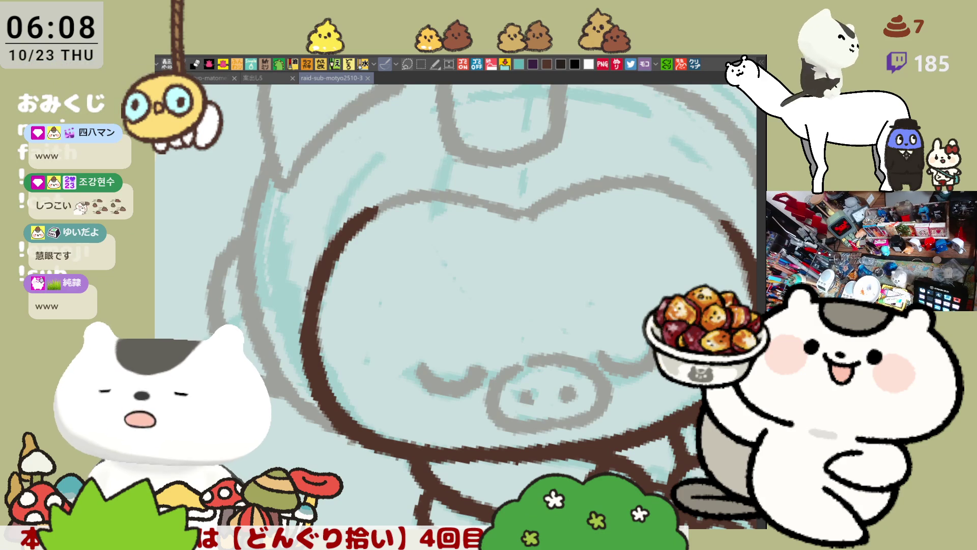
- Ink the upper part of the helmet's left edge in brown, outside the face outline
left_click_drag(390, 363, 363, 287)
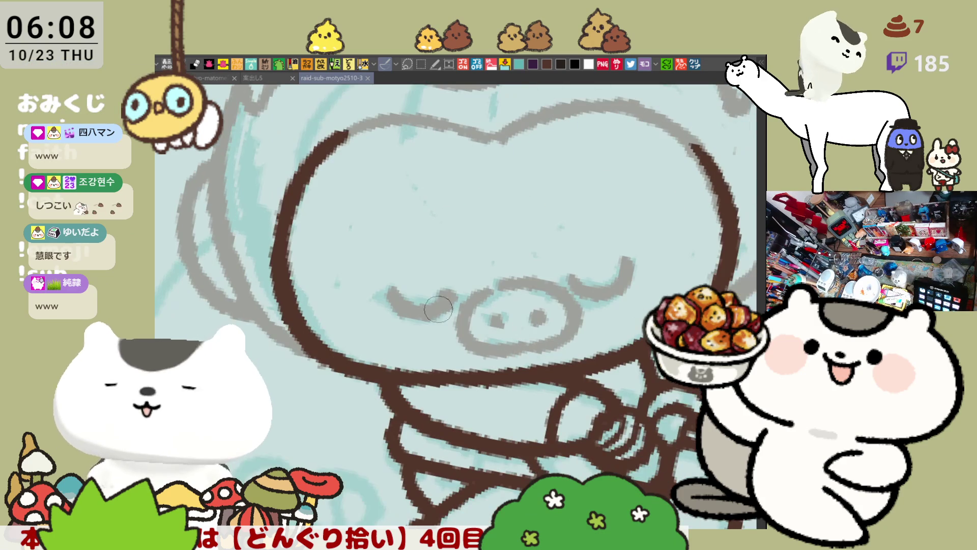
left_click_drag(229, 183, 356, 285)
left_click_drag(366, 193, 357, 325)
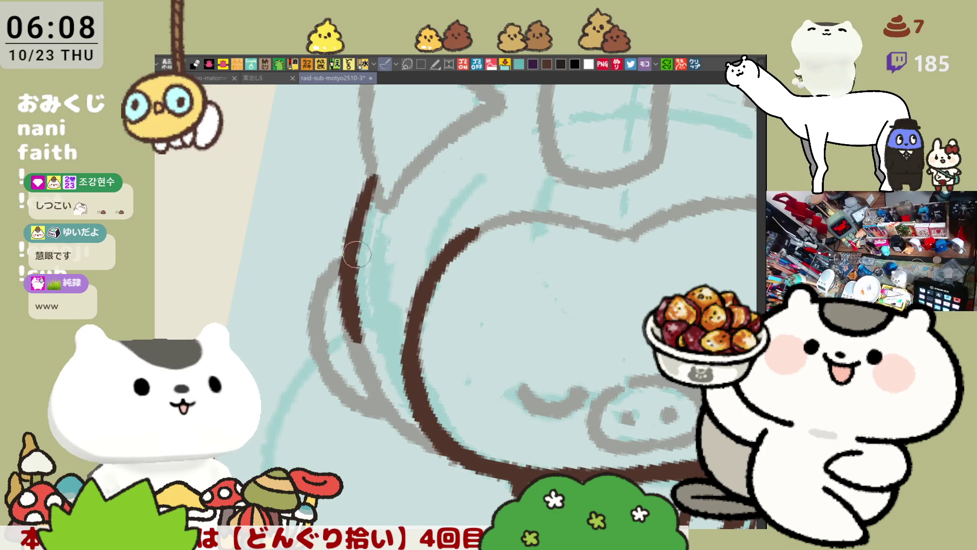
left_click_drag(370, 169, 351, 338)
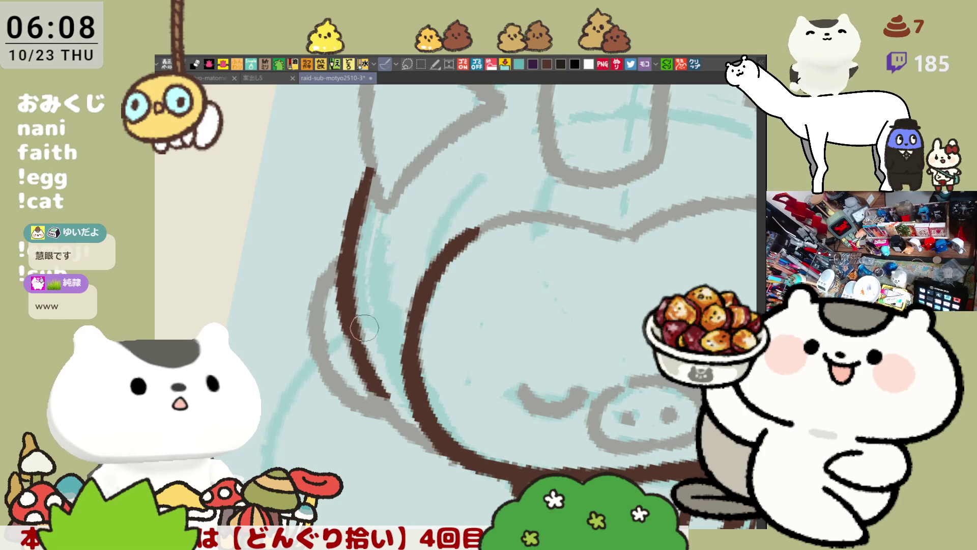
left_click_drag(348, 293, 390, 399)
key("ctrl+z")
key("ctrl+z")
mouse_move(376, 168)
left_mouse_down()
mouse_move(342, 265)
mouse_move(359, 340)
left_mouse_up()
- Extend the brown helmet edge downward, redrawing its lower end until it fits
left_click_drag(375, 303, 316, 260)
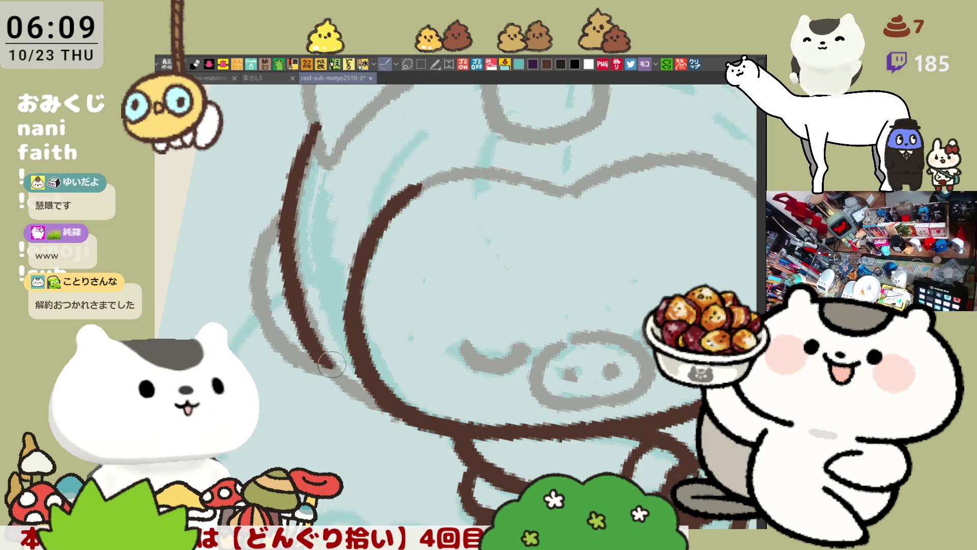
left_click_drag(291, 280, 346, 381)
key("ctrl+z")
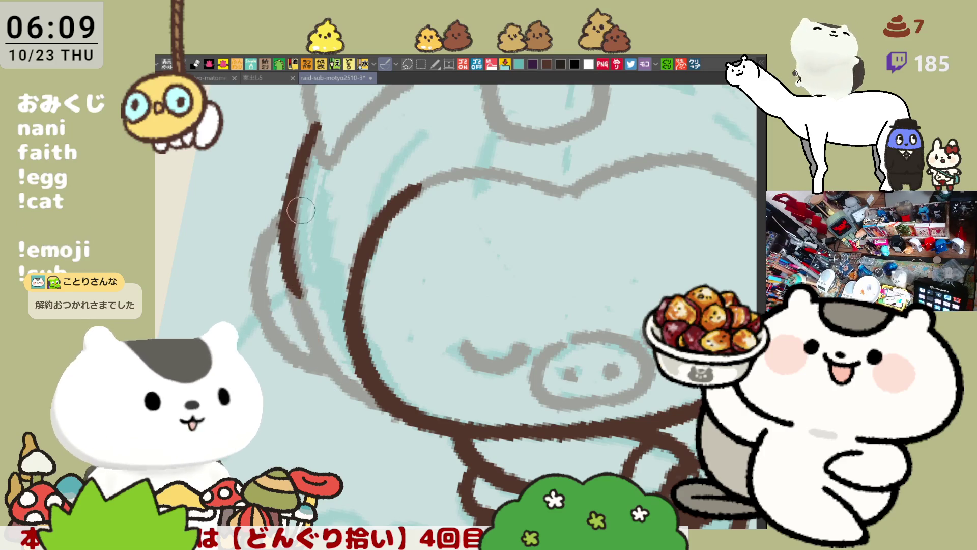
key("ctrl+z")
left_click_drag(288, 244, 312, 352)
key("ctrl+z")
left_click_drag(286, 240, 347, 380)
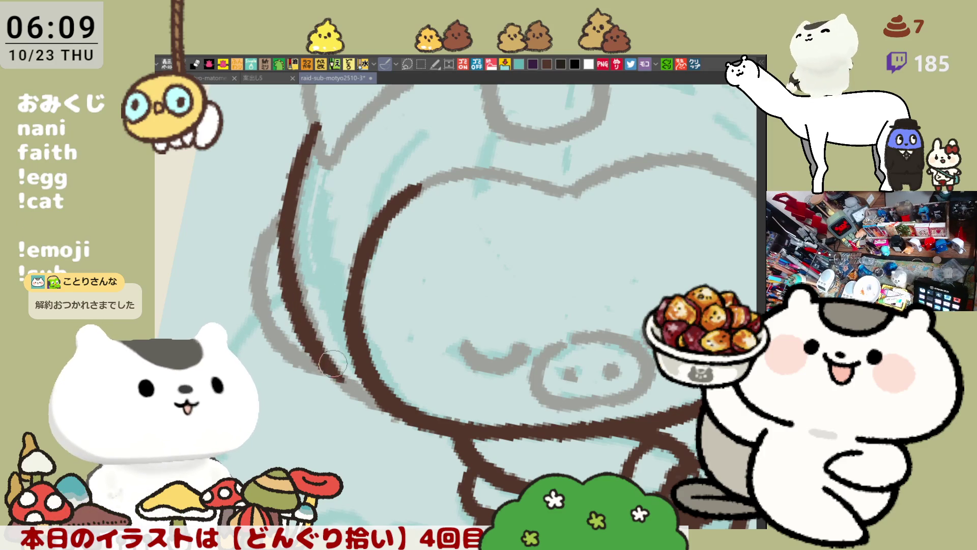
key("ctrl+z")
key("ctrl+y")
key("ctrl+z")
left_click_drag(286, 239, 324, 345)
key("ctrl+z")
left_click_drag(280, 209, 326, 369)
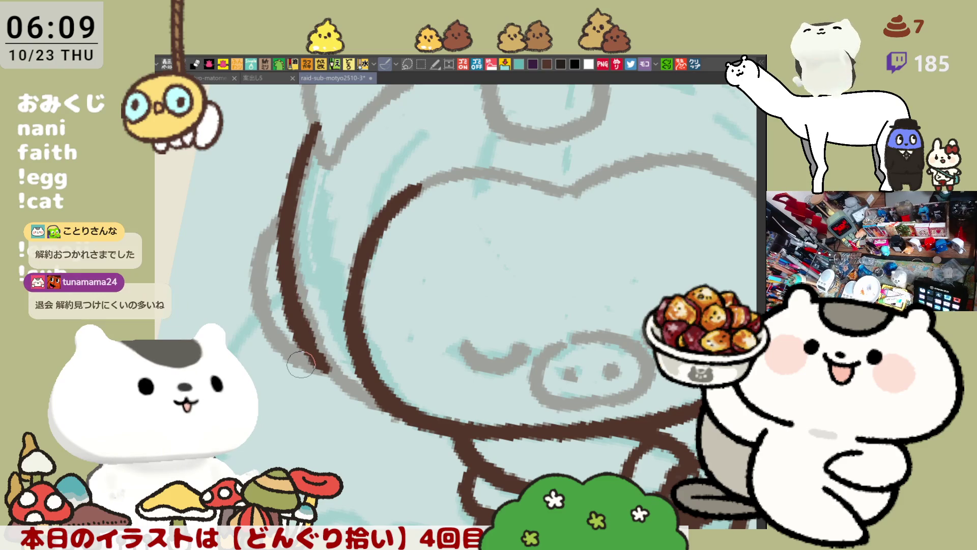
- Extend the left face outline a little further down in brown
scroll(311, 385, "down", 5)
scroll(296, 361, "up", 5)
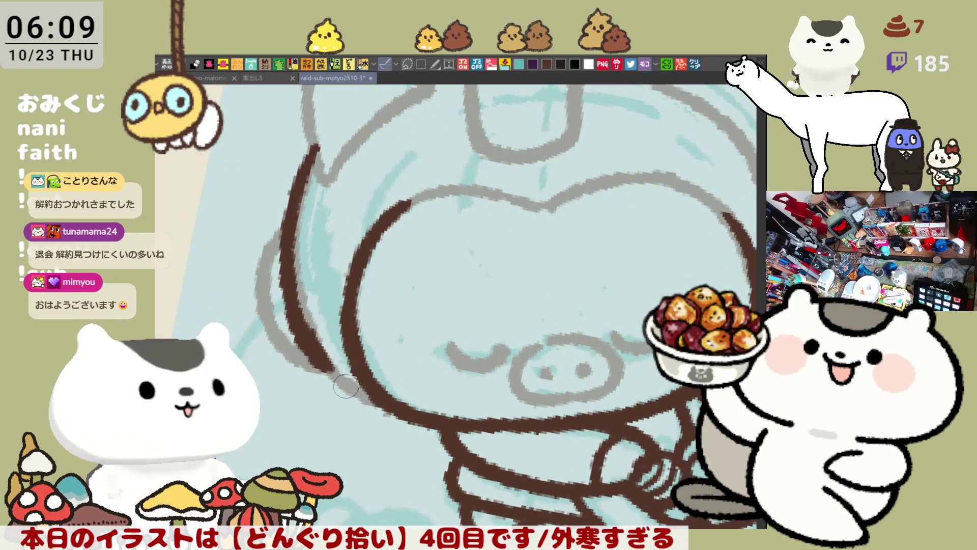
left_click_drag(326, 359, 351, 388)
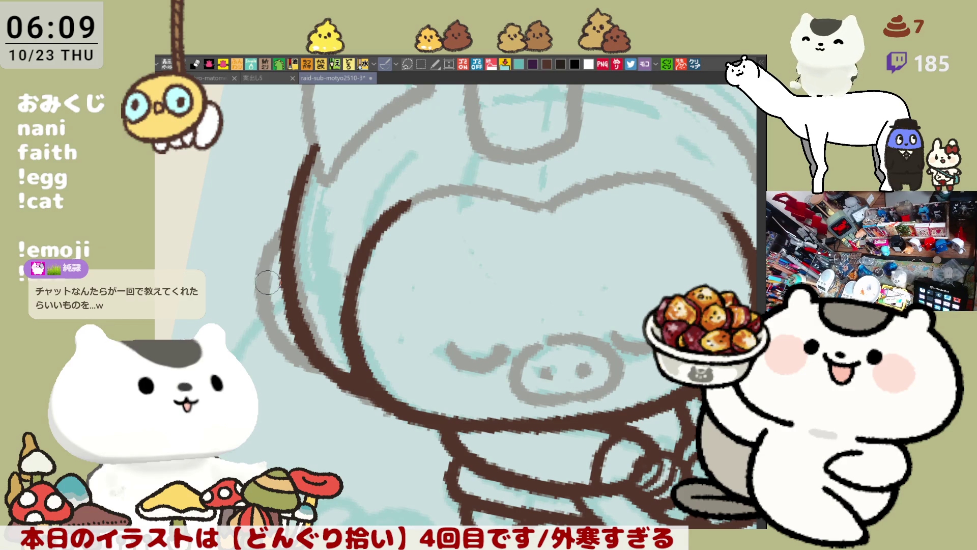
- Ink the brown arc across the top of the face, redrawing it until satisfied
left_click_drag(410, 199, 521, 204)
key("ctrl+z")
left_click_drag(402, 206, 524, 196)
key("ctrl+z")
left_click_drag(402, 206, 520, 194)
key("ctrl+z")
left_click_drag(402, 208, 517, 193)
key("ctrl+z")
left_click_drag(404, 208, 532, 195)
key("ctrl+z")
key("ctrl+z")
left_click_drag(405, 206, 537, 206)
key("ctrl+z")
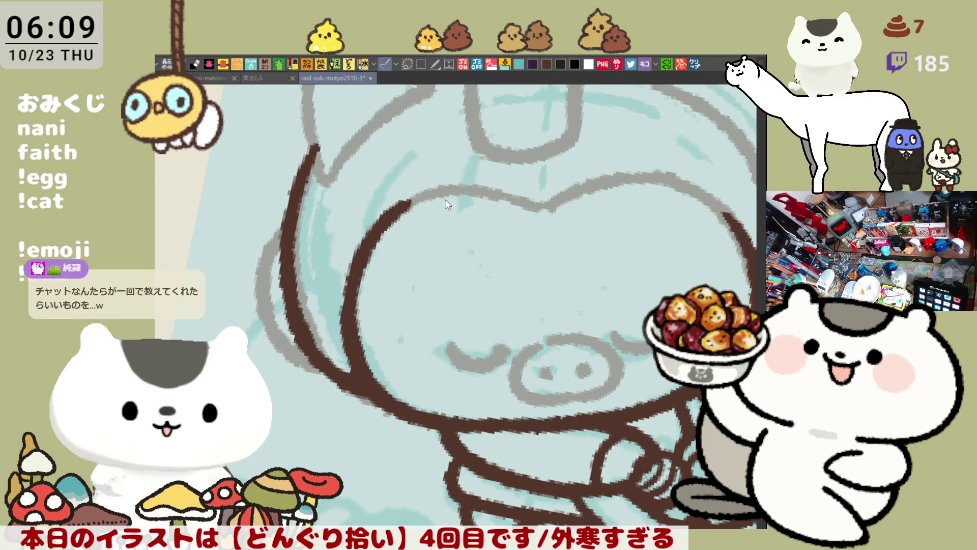
left_click_drag(402, 210, 529, 196)
key("ctrl+z")
key("ctrl+z")
left_click_drag(404, 206, 532, 196)
key("ctrl+z")
left_click_drag(398, 212, 514, 201)
key("ctrl+z")
left_click_drag(395, 213, 524, 204)
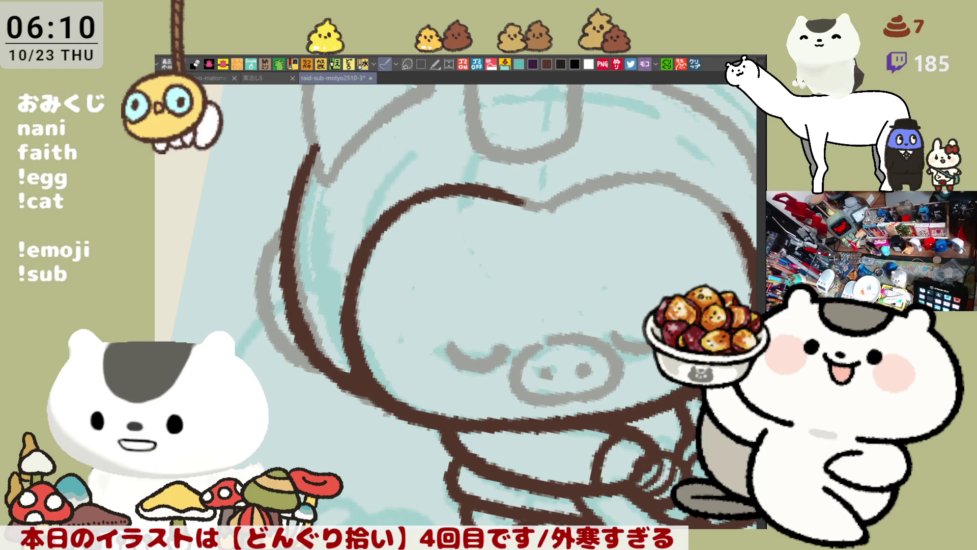
- Ink a short brown stroke along the head's upper left edge, redrawn once
mouse_move(299, 209)
left_mouse_down()
mouse_move(261, 252)
mouse_move(265, 282)
left_mouse_up()
key("ctrl+z")
left_click_drag(282, 226, 262, 313)
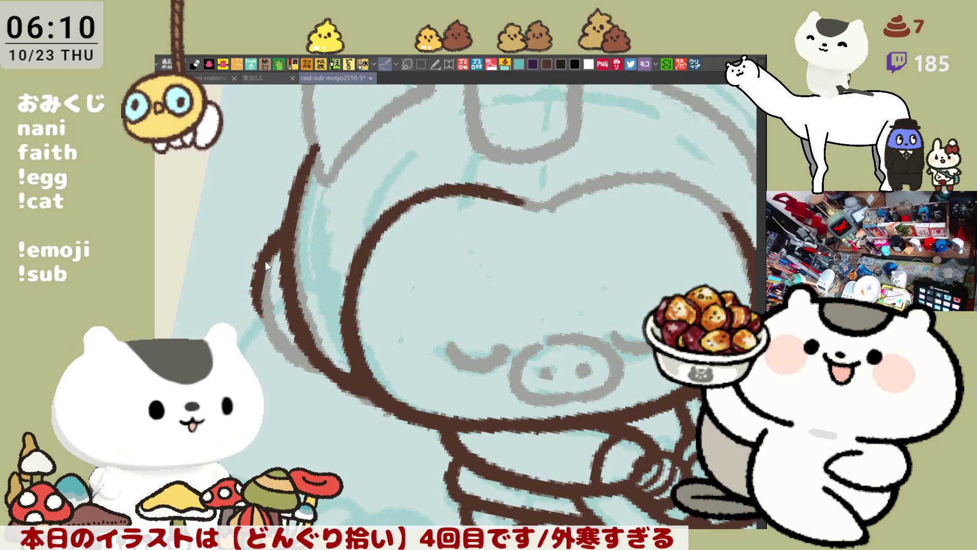
- Extend and thicken the brown left head outline at its top and bottom
left_click_drag(265, 267, 290, 360)
left_click_drag(265, 263, 279, 245)
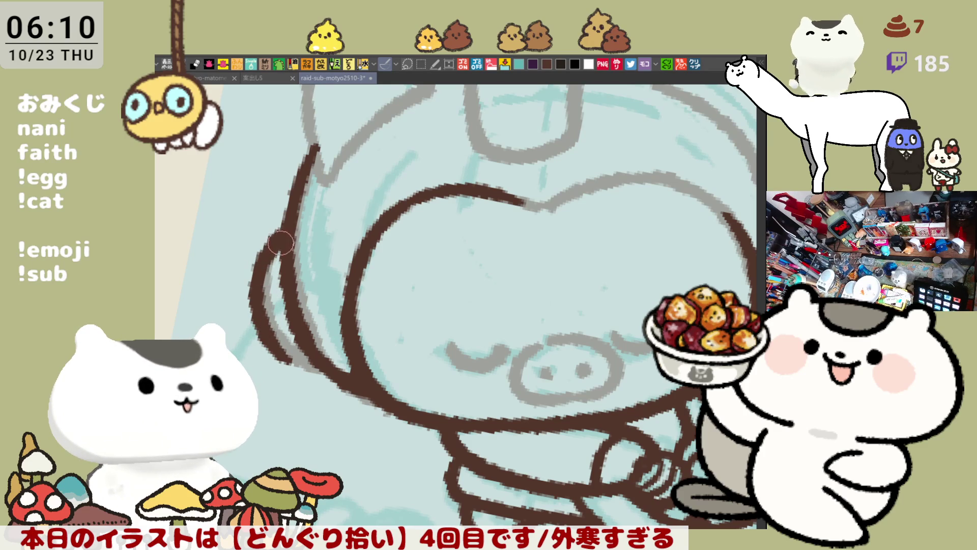
left_click_drag(270, 331, 303, 357)
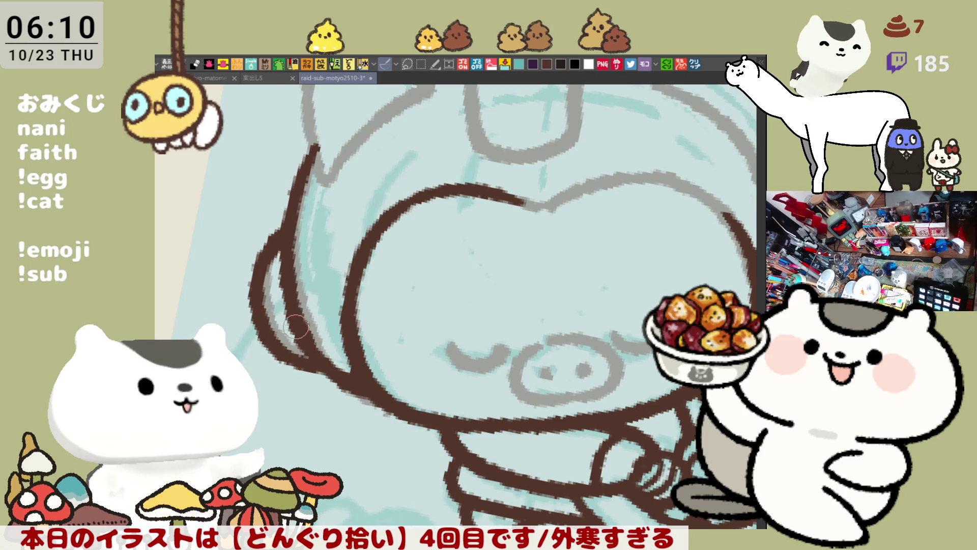
- Ink the top outline of the head and close its gap on the right
scroll(301, 361, "down", 5)
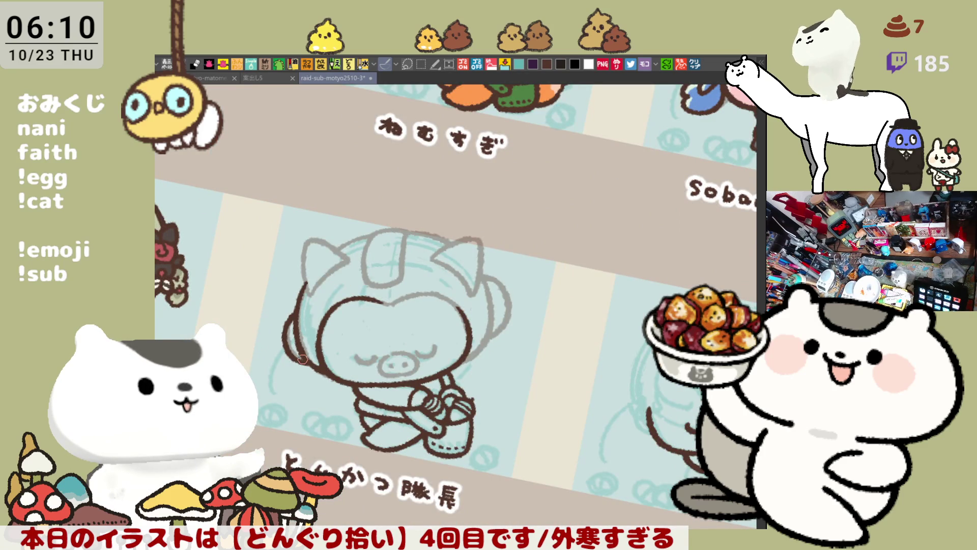
scroll(302, 360, "up", 5)
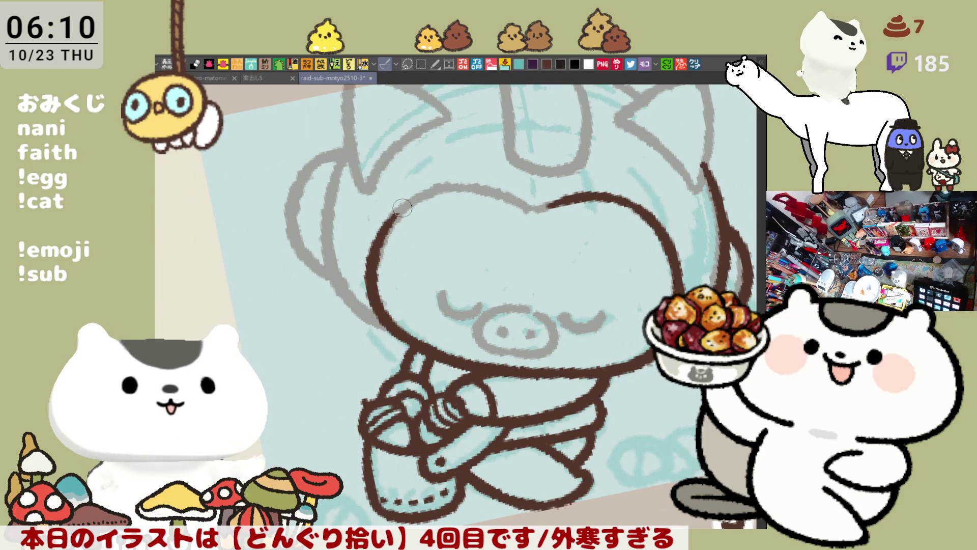
left_click_drag(401, 208, 507, 196)
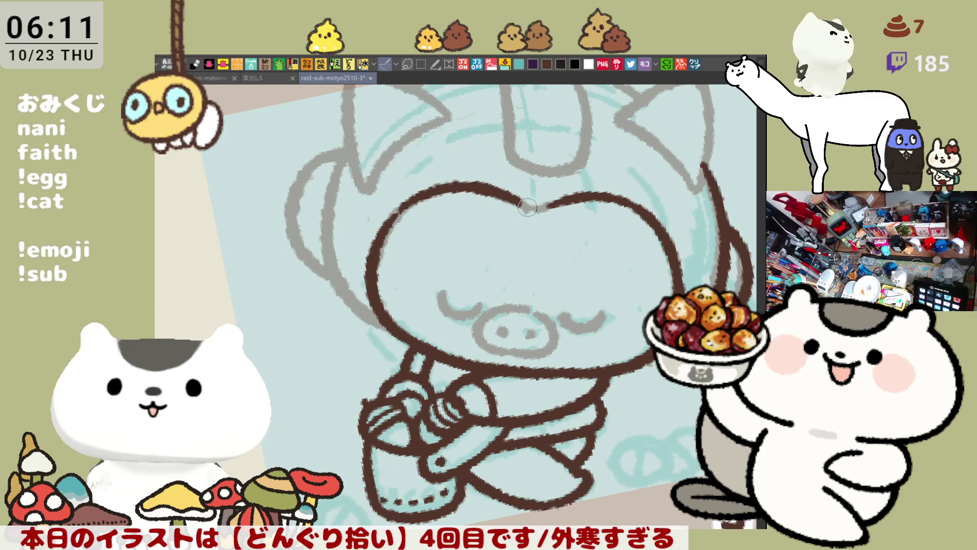
left_click_drag(512, 198, 545, 203)
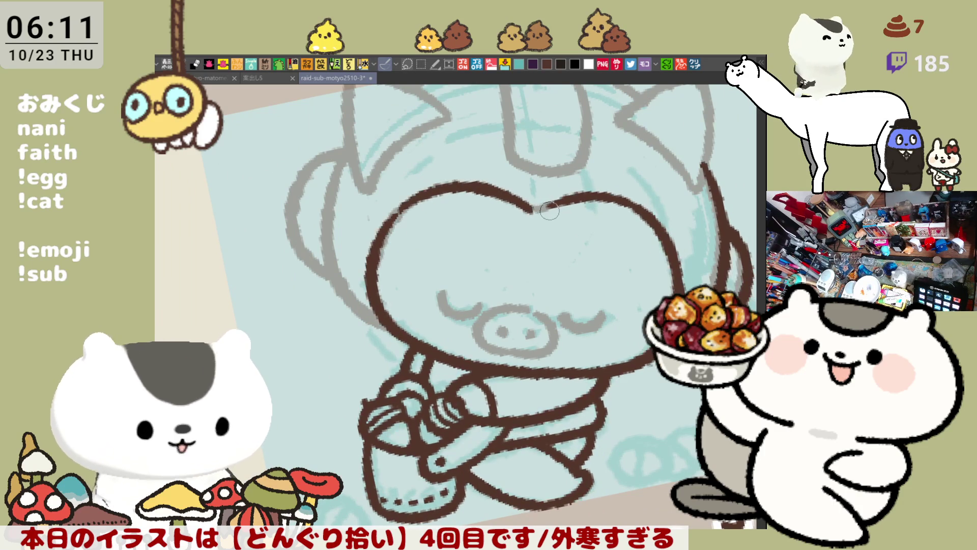
scroll(540, 215, "right", 5)
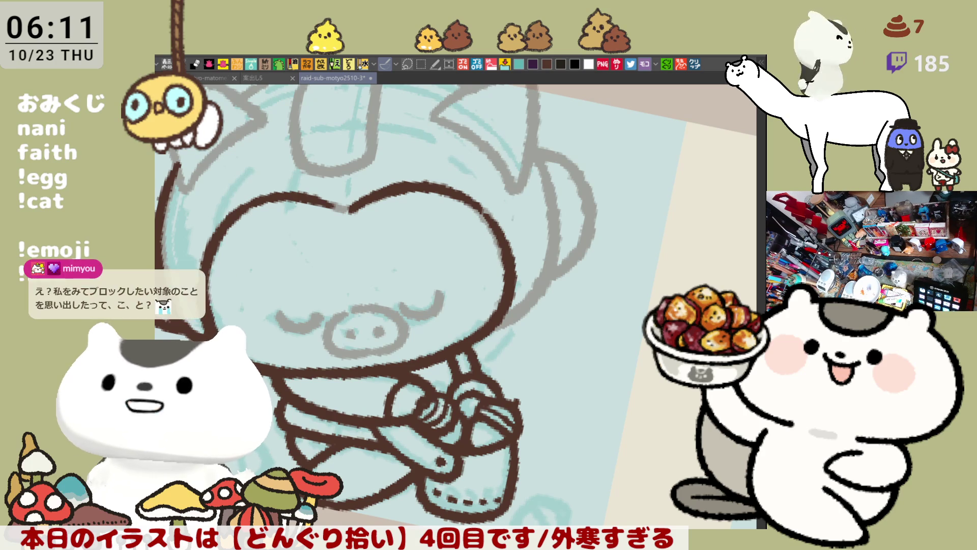
- Rotate the view and draw the pig's left and right closed-eye curves in brown
left_click_drag(572, 410, 611, 300)
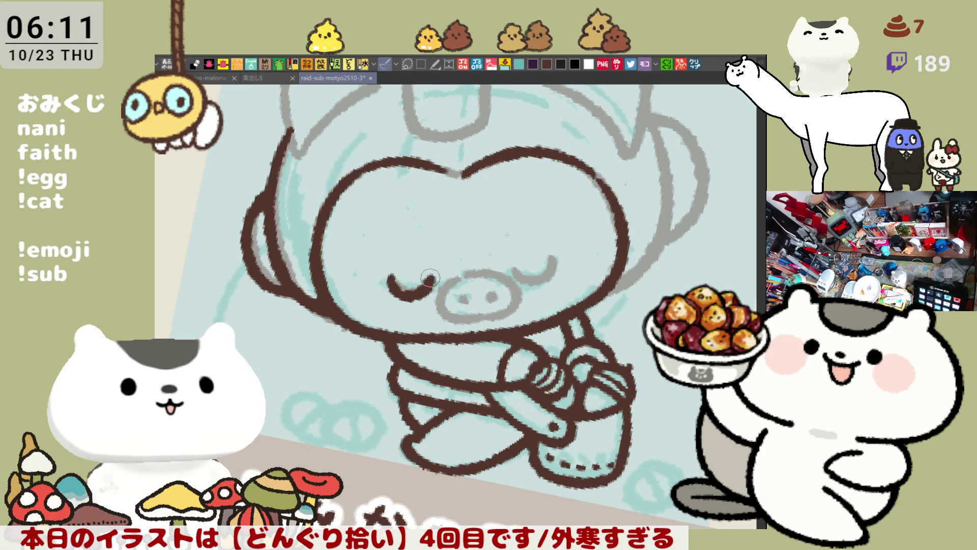
mouse_move(388, 276)
left_mouse_down()
mouse_move(413, 296)
mouse_move(429, 288)
left_mouse_up()
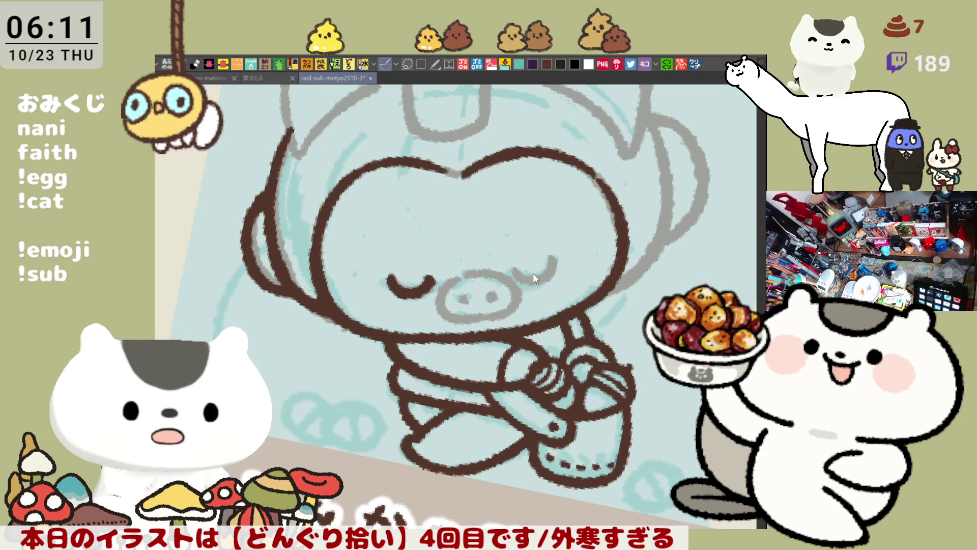
mouse_move(515, 269)
left_mouse_down()
mouse_move(556, 257)
mouse_move(524, 279)
left_mouse_up()
key("ctrl+z")
key("ctrl+z")
key("ctrl+z")
key("ctrl+z")
- Re-ink the head's top outline darker and thicker, left, centre and right
key("ctrl+z")
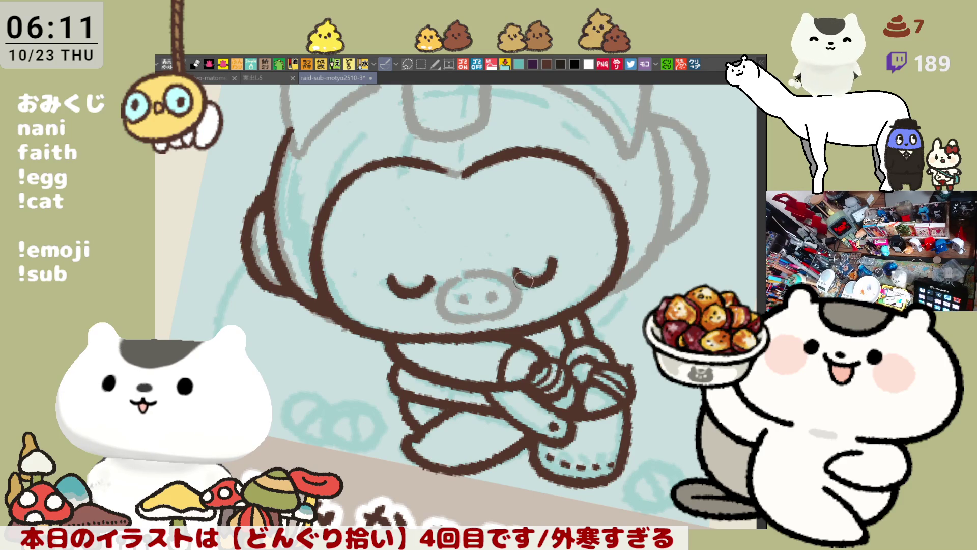
left_click_drag(392, 160, 467, 178)
key("ctrl+z")
key("ctrl+z")
key("ctrl+z")
left_click_drag(410, 159, 466, 180)
key("ctrl+z")
left_click_drag(414, 161, 457, 175)
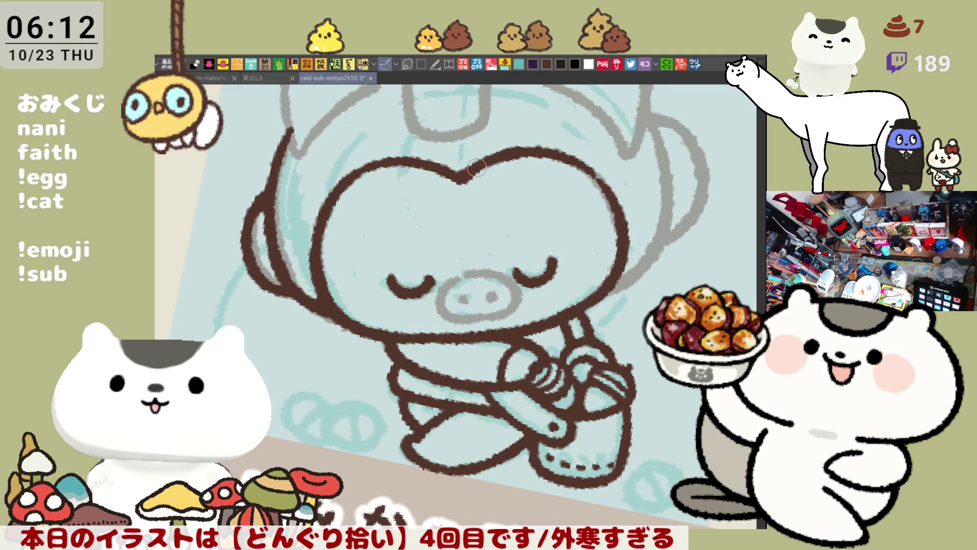
mouse_move(471, 175)
left_mouse_down()
mouse_move(553, 144)
mouse_move(605, 189)
left_mouse_up()
left_click_drag(346, 175, 423, 166)
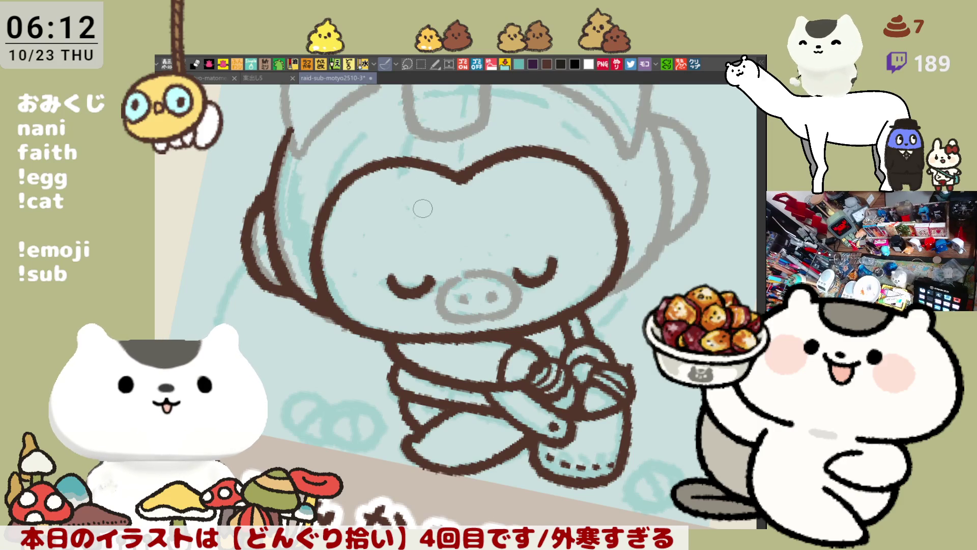
scroll(423, 209, "down", 3)
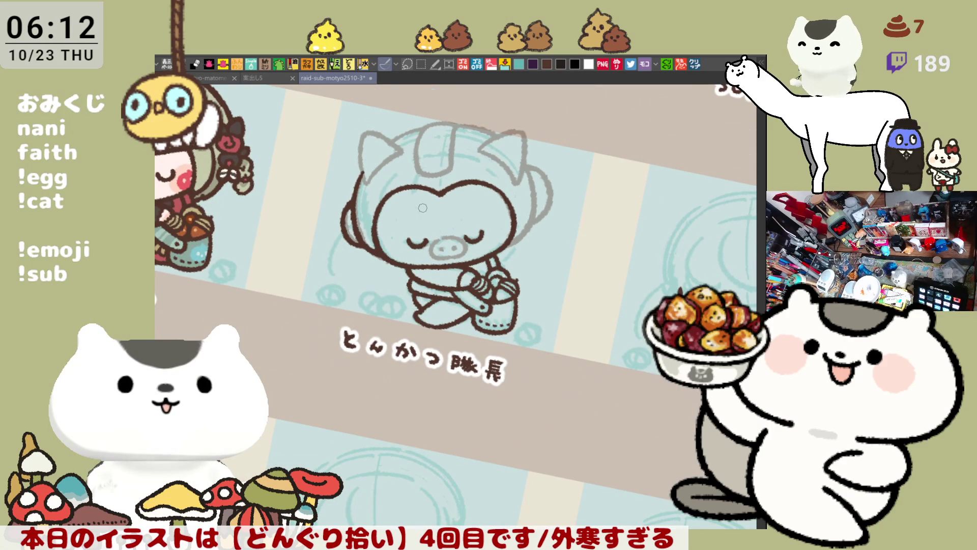
- Zoom in on the snout and outline the nose's left and bottom edges in brown
scroll(422, 207, "down", 1)
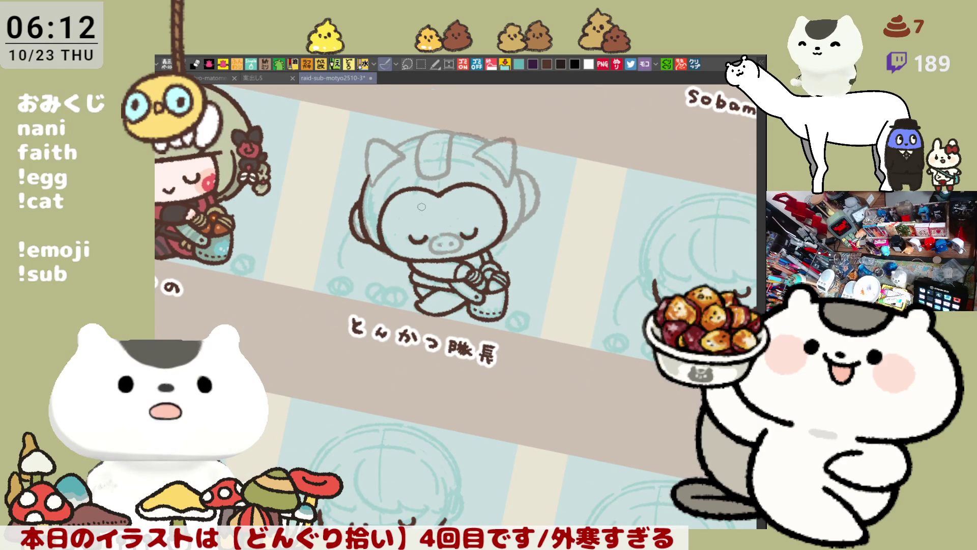
scroll(421, 207, "up", 5)
scroll(421, 206, "up", 1)
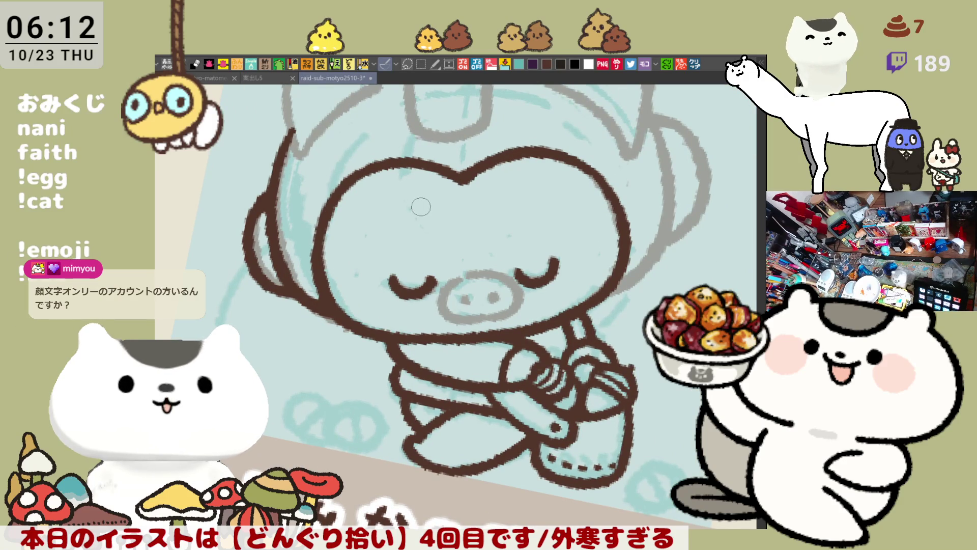
scroll(421, 207, "up", 2)
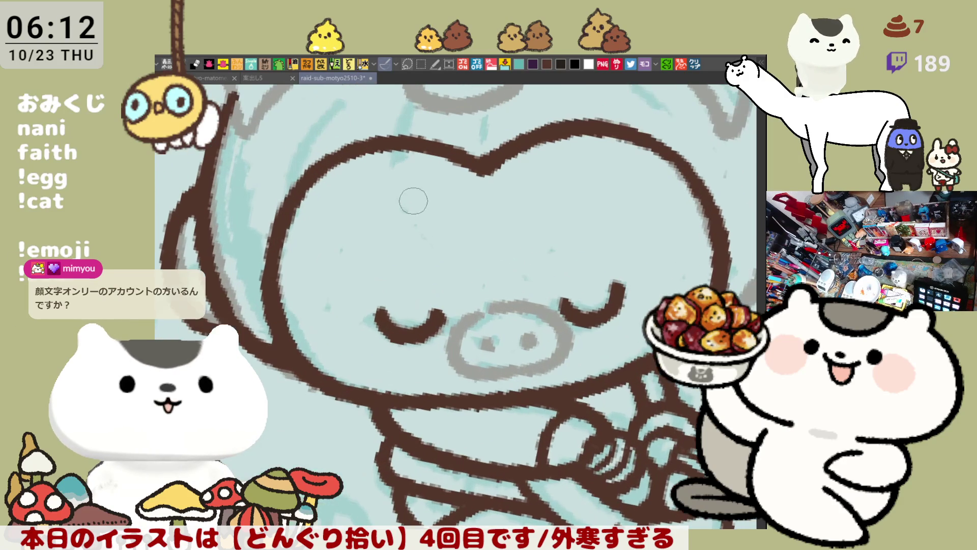
left_click_drag(512, 370, 468, 268)
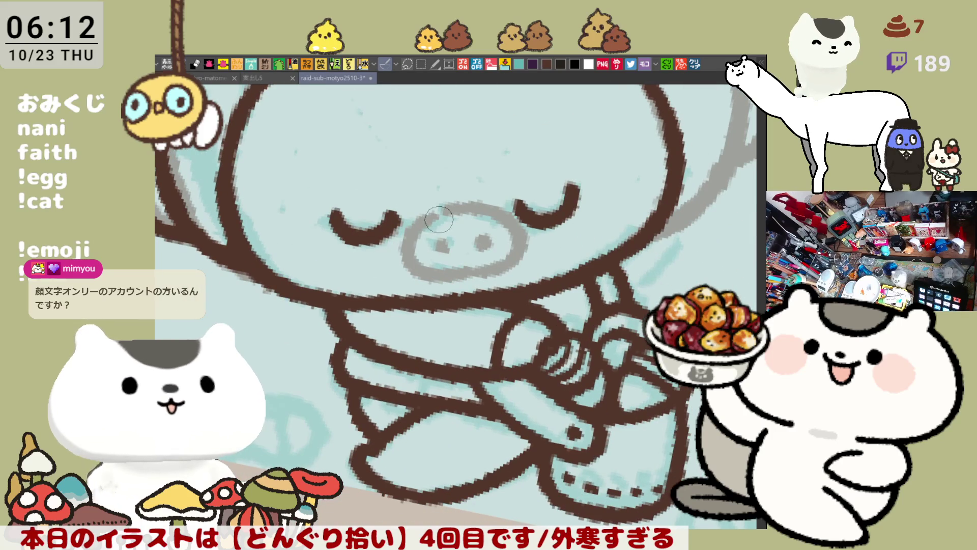
mouse_move(424, 210)
left_mouse_down()
mouse_move(405, 249)
mouse_move(458, 280)
mouse_move(409, 239)
mouse_move(452, 275)
left_mouse_up()
key("ctrl+z")
key("ctrl+z")
mouse_move(426, 209)
left_mouse_down()
mouse_move(400, 254)
mouse_move(456, 271)
mouse_move(508, 266)
mouse_move(498, 224)
left_mouse_up()
key("ctrl+z")
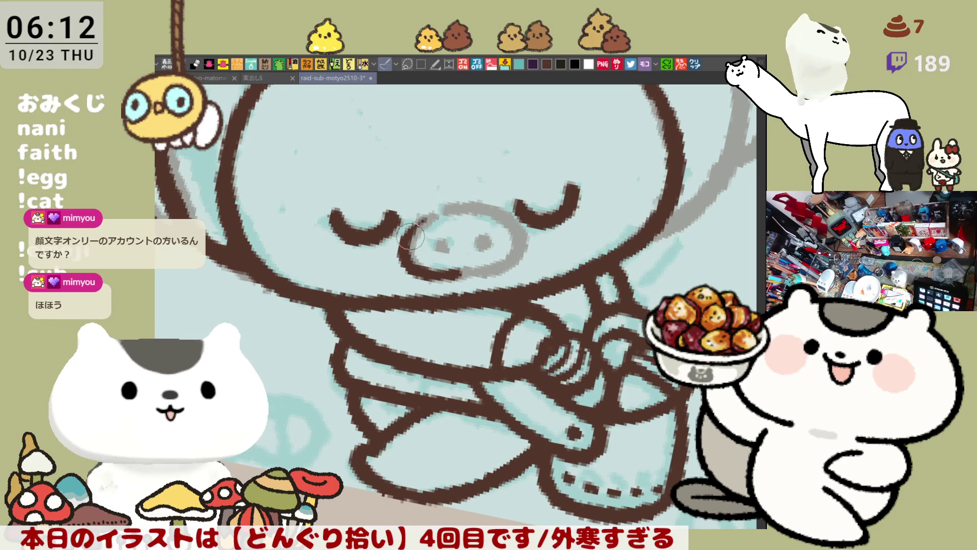
- Trace the top and right side of the nose in dark brown
mouse_move(407, 242)
left_mouse_down()
mouse_move(423, 216)
mouse_move(488, 203)
mouse_move(503, 220)
left_mouse_up()
key("ctrl+z")
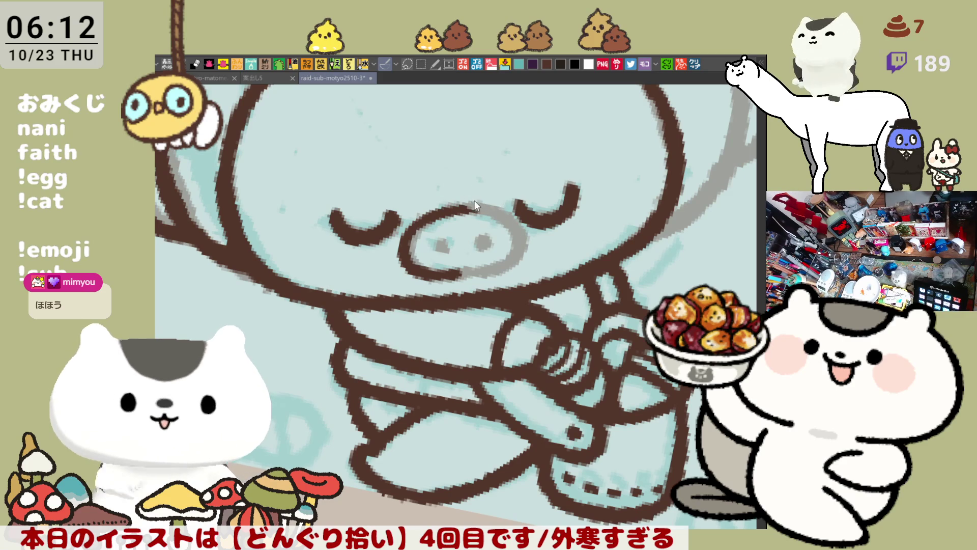
key("ctrl+y")
key("ctrl+z")
key("ctrl+y")
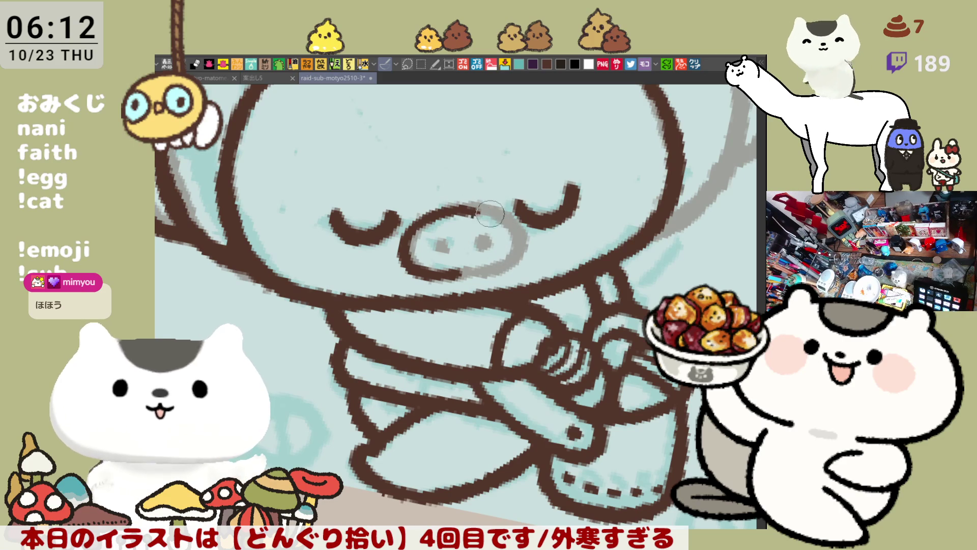
key("ctrl+z")
mouse_move(462, 207)
left_mouse_down()
mouse_move(519, 239)
mouse_move(471, 278)
mouse_move(524, 230)
mouse_move(471, 270)
left_mouse_up()
key("ctrl+z")
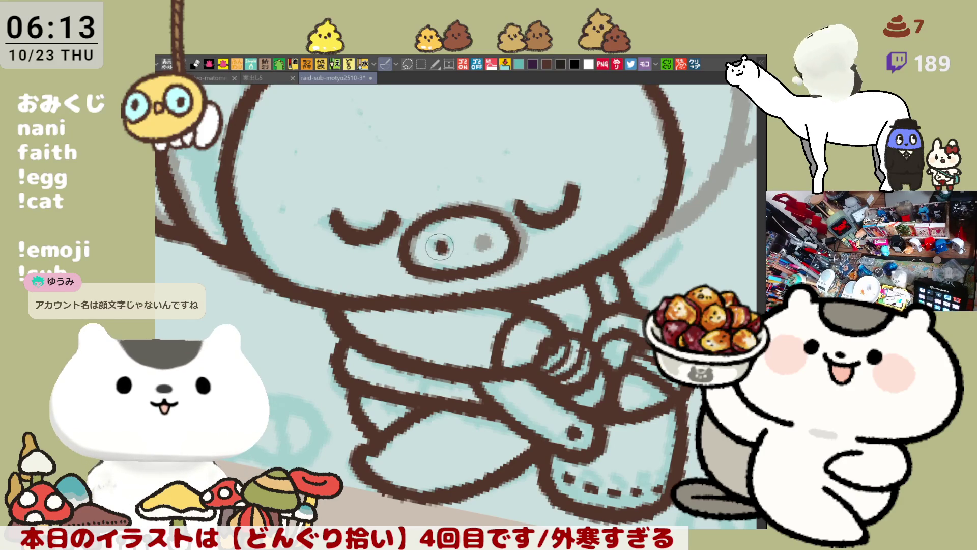
- Fill both nostrils as solid dark-brown dots
left_click(484, 244)
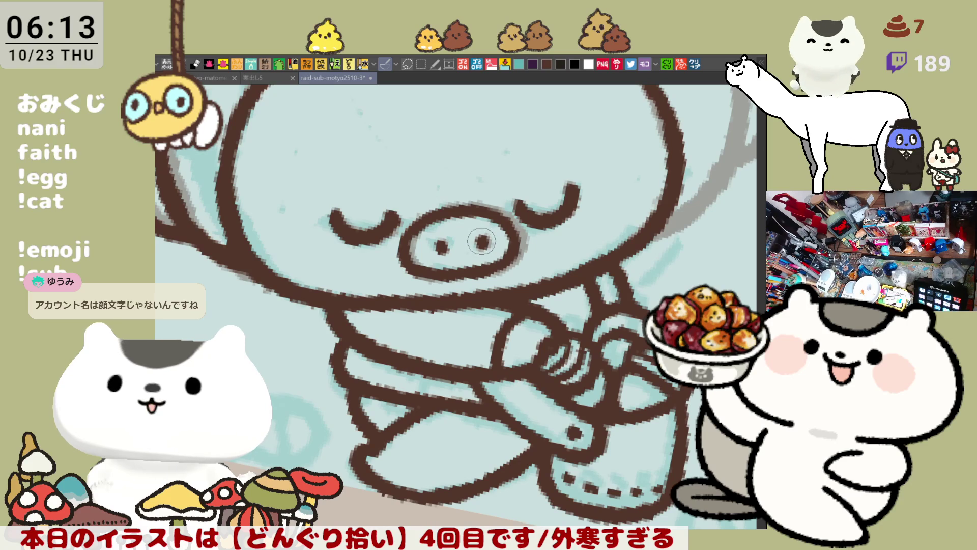
left_click(440, 245)
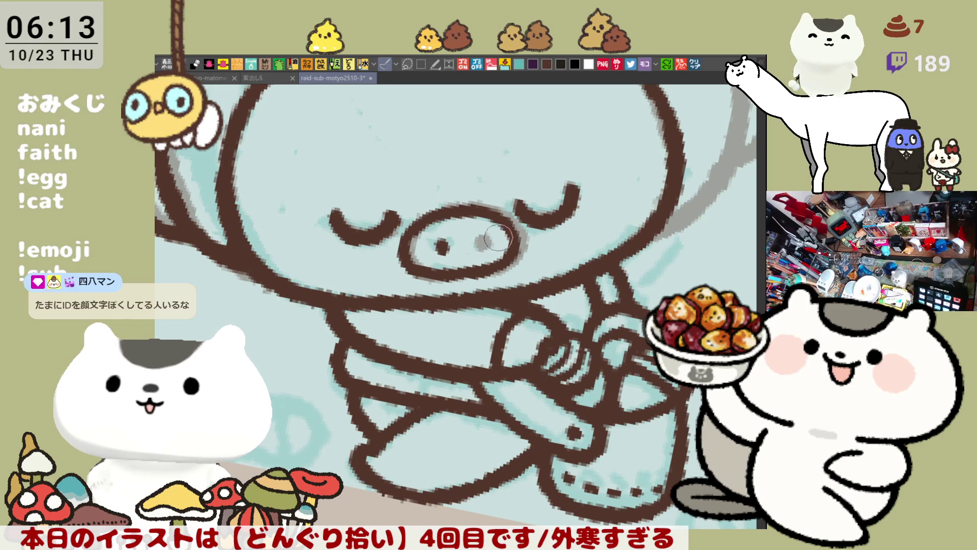
left_click(481, 245)
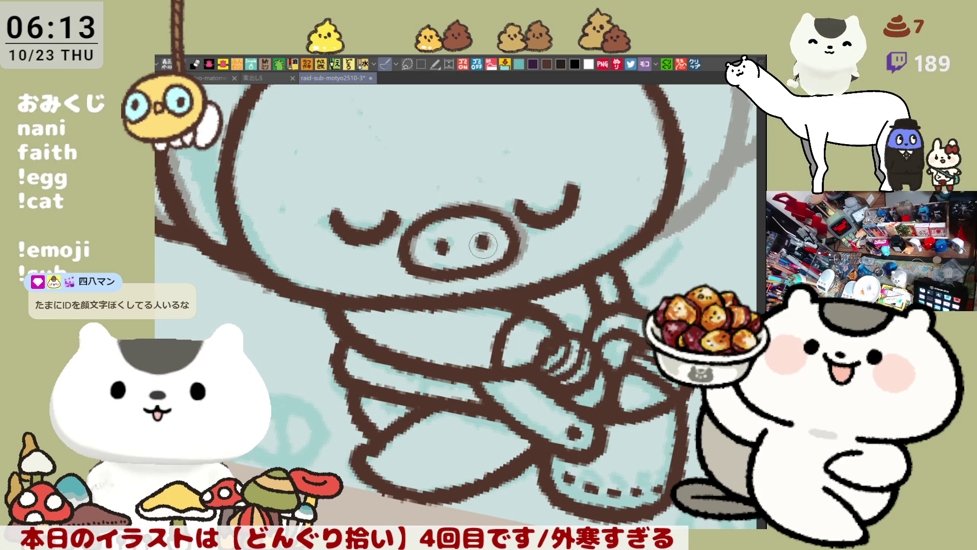
scroll(471, 267, "down", 5)
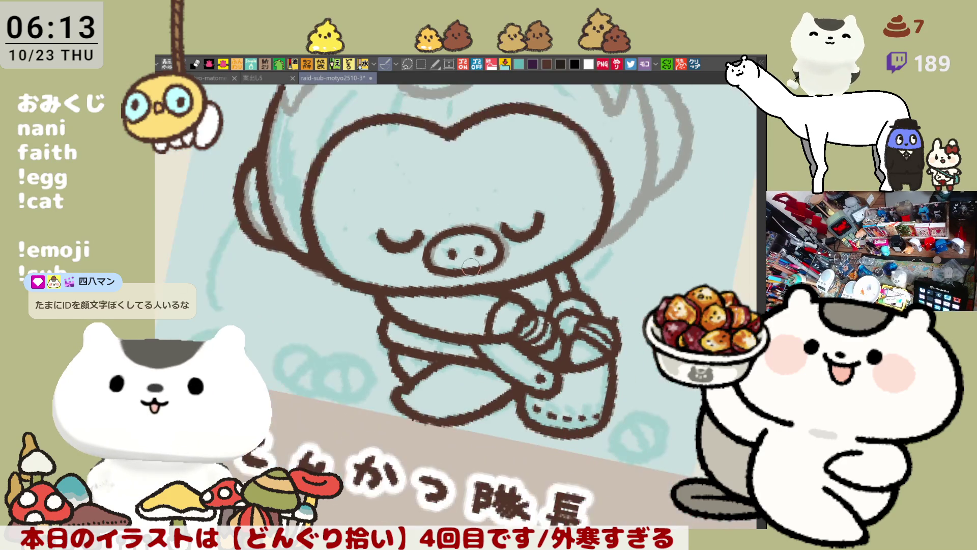
scroll(471, 265, "up", 5)
scroll(471, 265, "up", 3)
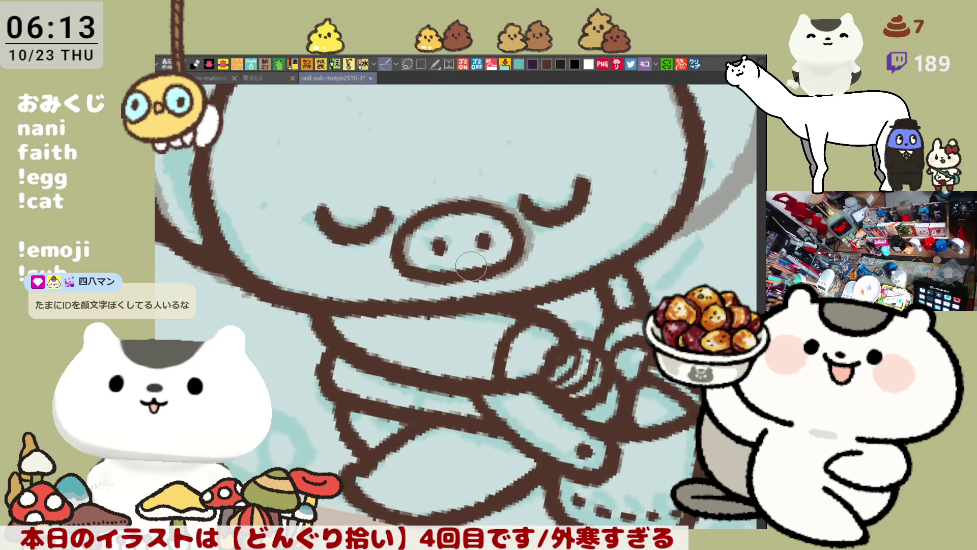
- Flip the canvas horizontally and ink the grey sketch line beside the head in brown
key("h")
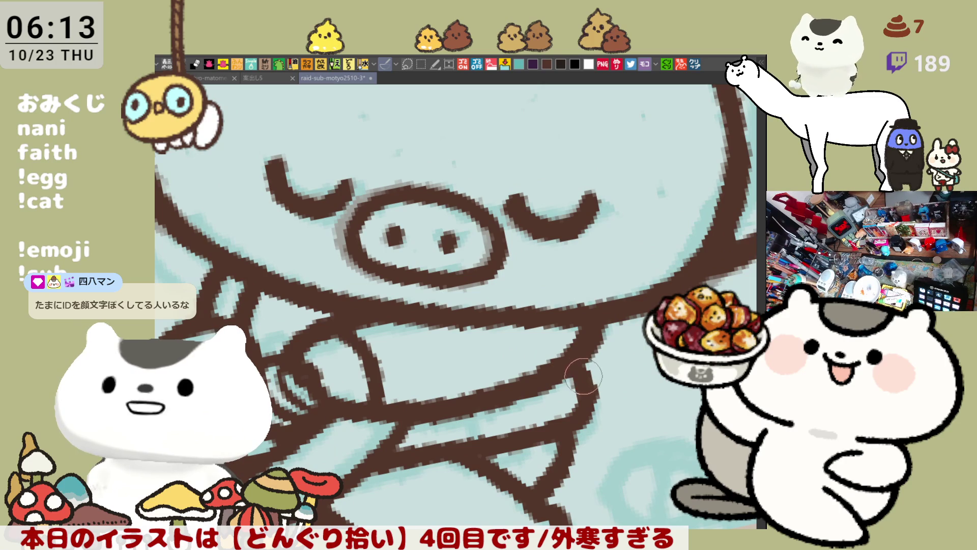
left_click_drag(448, 356, 517, 394)
scroll(423, 341, "down", 2)
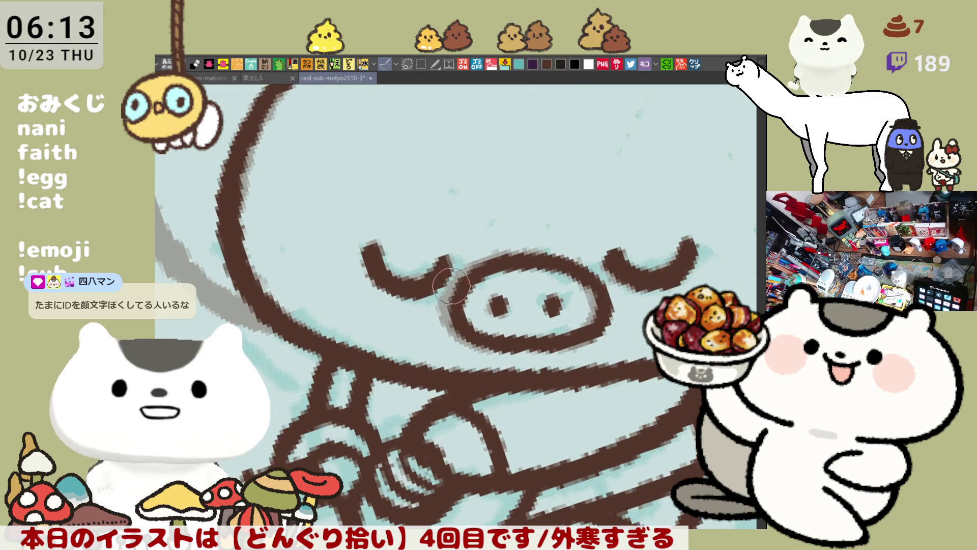
scroll(459, 285, "up", 3)
left_click_drag(298, 105, 278, 262)
key("ctrl+z")
left_click_drag(299, 106, 278, 280)
key("ctrl+z")
mouse_move(300, 108)
left_mouse_down()
mouse_move(280, 290)
mouse_move(275, 239)
mouse_move(286, 301)
left_mouse_up()
mouse_move(270, 204)
left_mouse_down()
mouse_move(269, 234)
mouse_move(292, 290)
left_mouse_up()
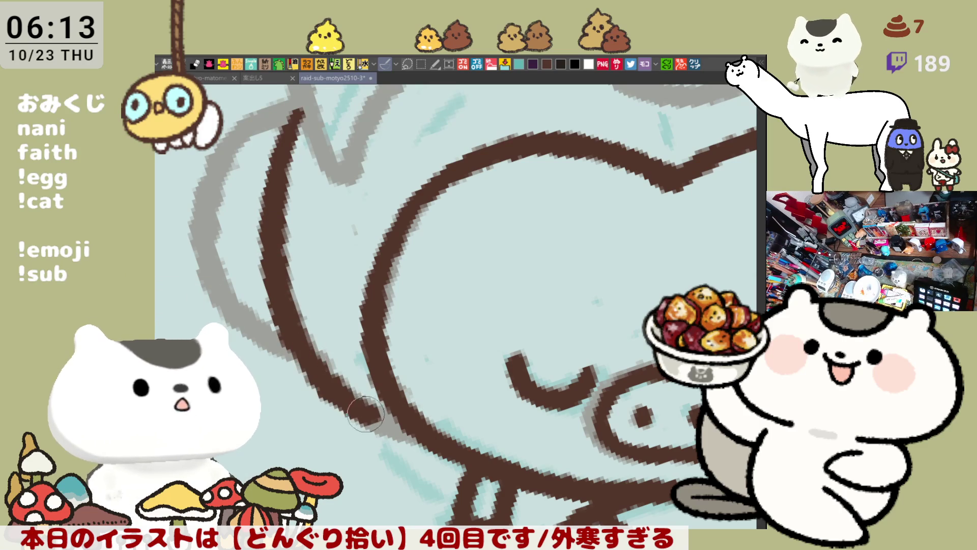
- Carry the brown line down the head's lower left side, redrawing its end several times
key("ctrl+z")
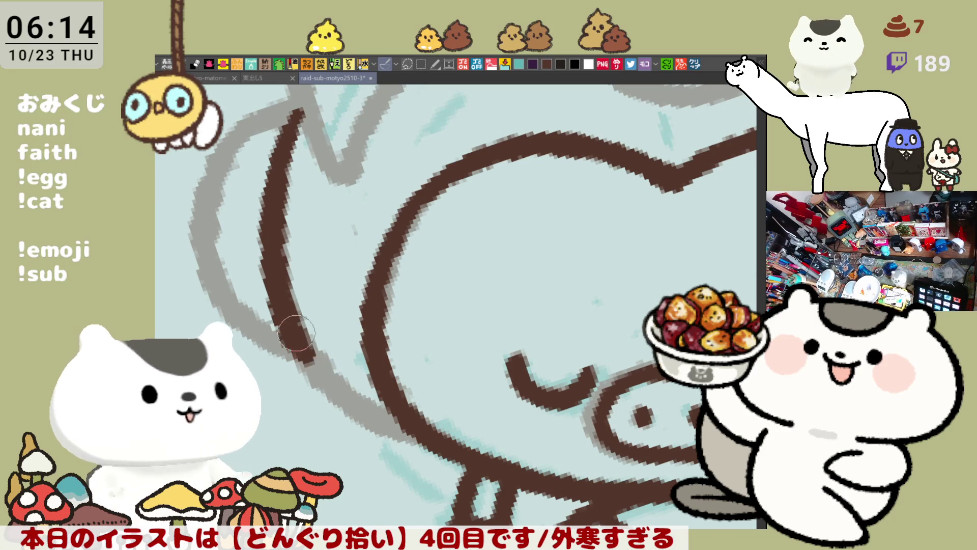
left_click_drag(291, 319, 348, 397)
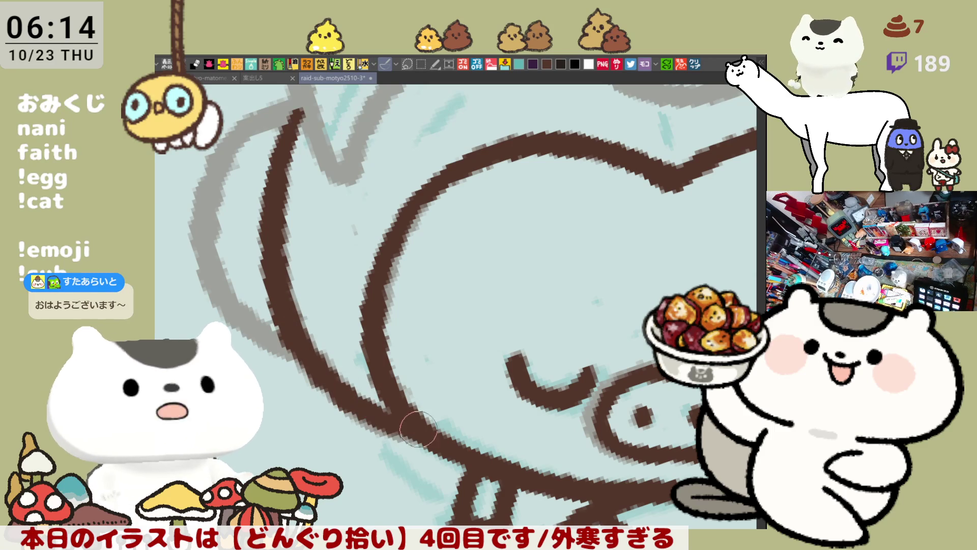
key("ctrl+z")
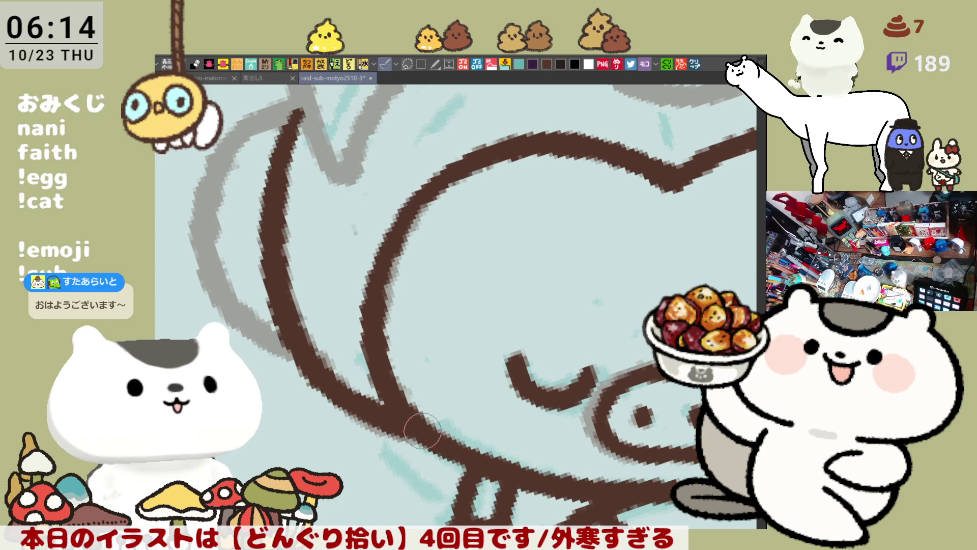
key("ctrl+z")
key("ctrl+z")
left_click_drag(285, 306, 359, 401)
key("ctrl+z")
left_click_drag(293, 313, 343, 413)
key("ctrl+z")
mouse_move(277, 303)
left_mouse_down()
mouse_move(364, 407)
mouse_move(426, 436)
left_mouse_up()
key("ctrl+z")
left_click_drag(364, 407, 397, 413)
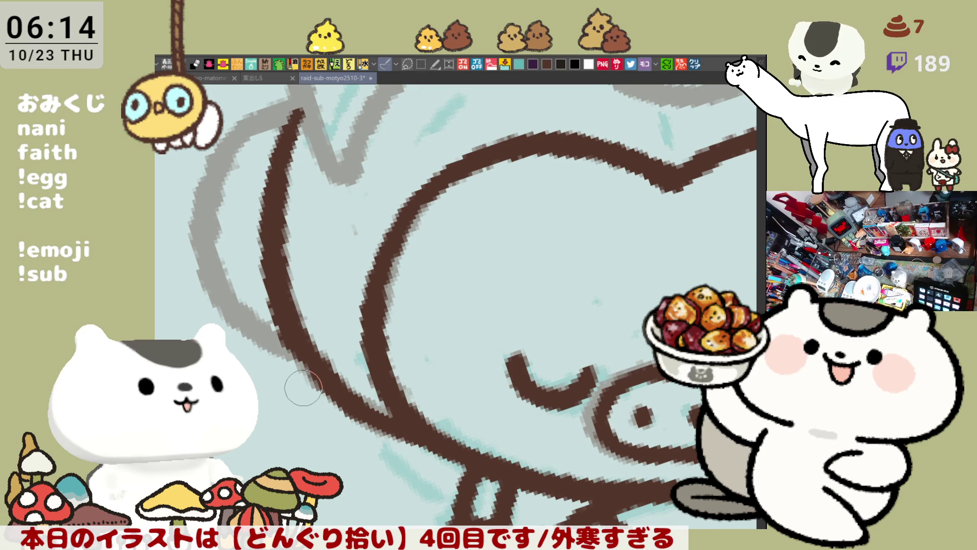
scroll(303, 388, "down", 5)
- Rotate the canvas and try a brown line down the helmet's left edge
scroll(345, 348, "up", 2)
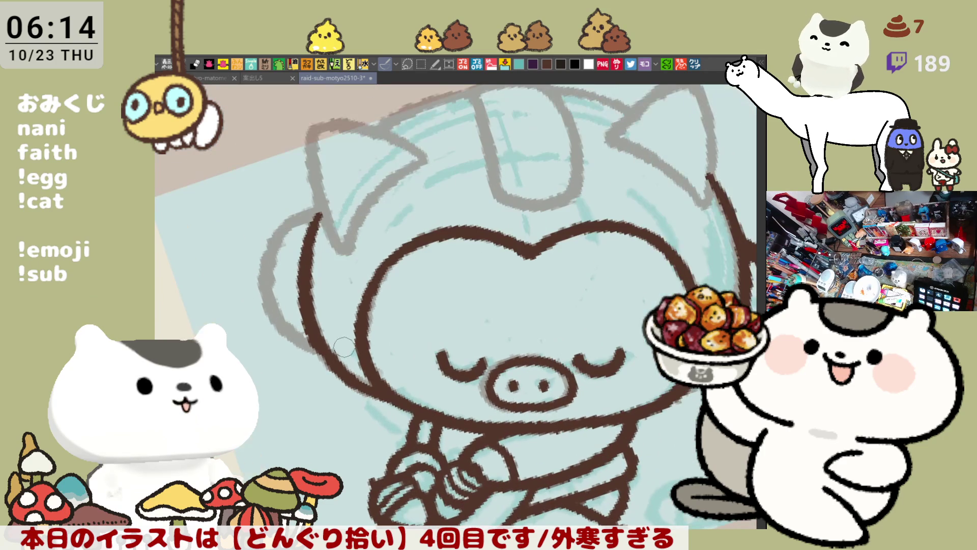
key("minus")
key("minus")
key("minus")
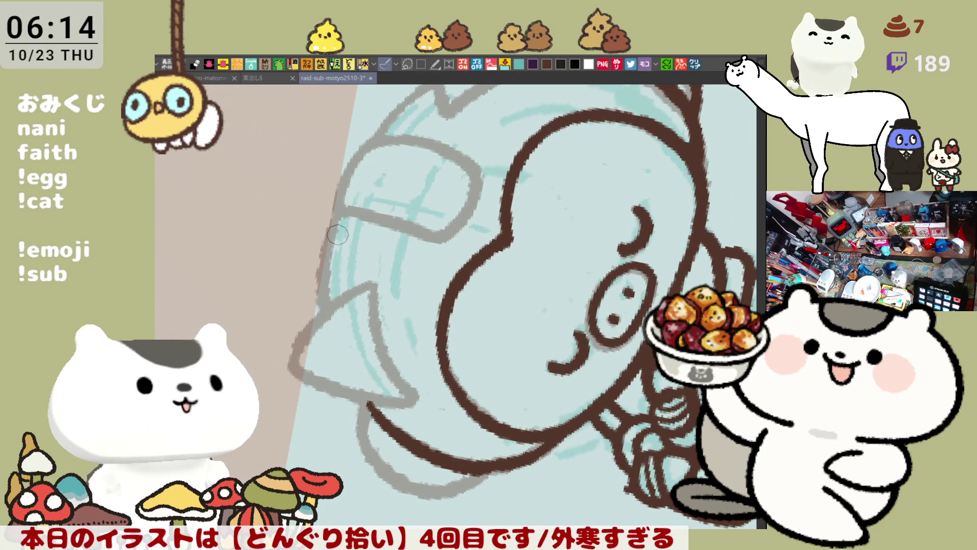
left_click(340, 203)
left_click_drag(339, 205, 328, 317)
left_click_drag(483, 136, 399, 219)
left_click_drag(403, 145, 361, 252)
key("ctrl+z")
key("ctrl+z")
left_click_drag(405, 142, 362, 260)
key("ctrl+z")
- Turn the view upright and ink the helmet's centre band with its lower edge
mouse_move(423, 163)
left_mouse_down()
mouse_move(610, 226)
mouse_move(635, 368)
left_mouse_up()
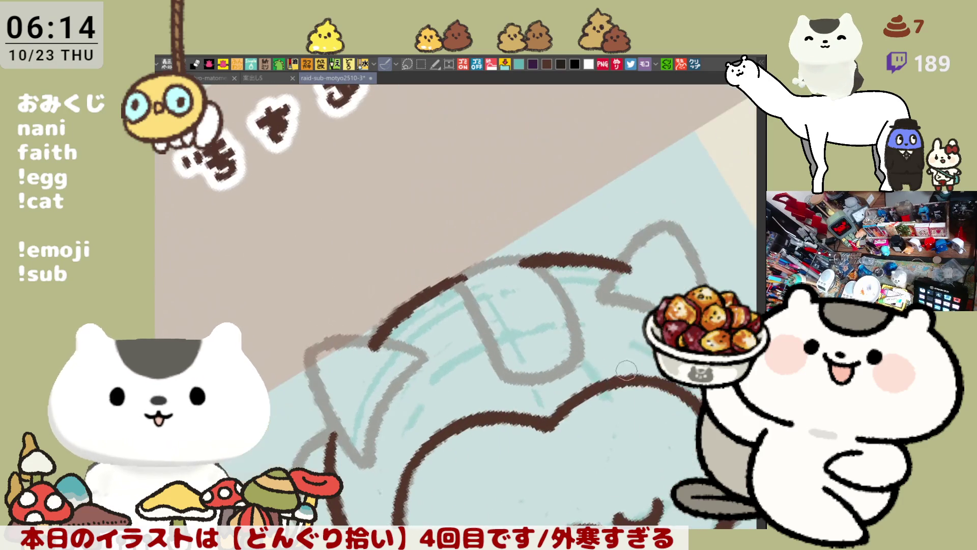
left_click_drag(439, 463, 506, 239)
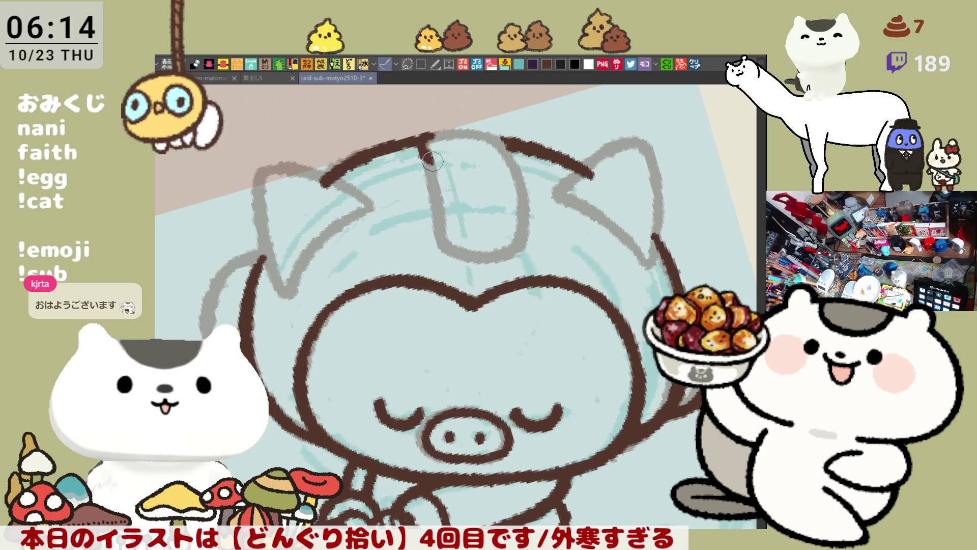
mouse_move(425, 133)
left_mouse_down()
mouse_move(450, 253)
mouse_move(524, 238)
left_mouse_up()
key("ctrl+z")
left_click_drag(448, 247, 527, 237)
key("ctrl+z")
left_click_drag(451, 248, 515, 248)
key("ctrl+z")
left_click_drag(448, 248, 527, 240)
- Ink the arc across the helmet's top and the centre band's right edge
left_click_drag(424, 133, 504, 137)
key("ctrl+z")
mouse_move(422, 133)
left_mouse_down()
mouse_move(503, 138)
mouse_move(524, 214)
left_mouse_up()
key("ctrl+z")
mouse_move(503, 143)
left_mouse_down()
mouse_move(521, 178)
mouse_move(523, 224)
left_mouse_up()
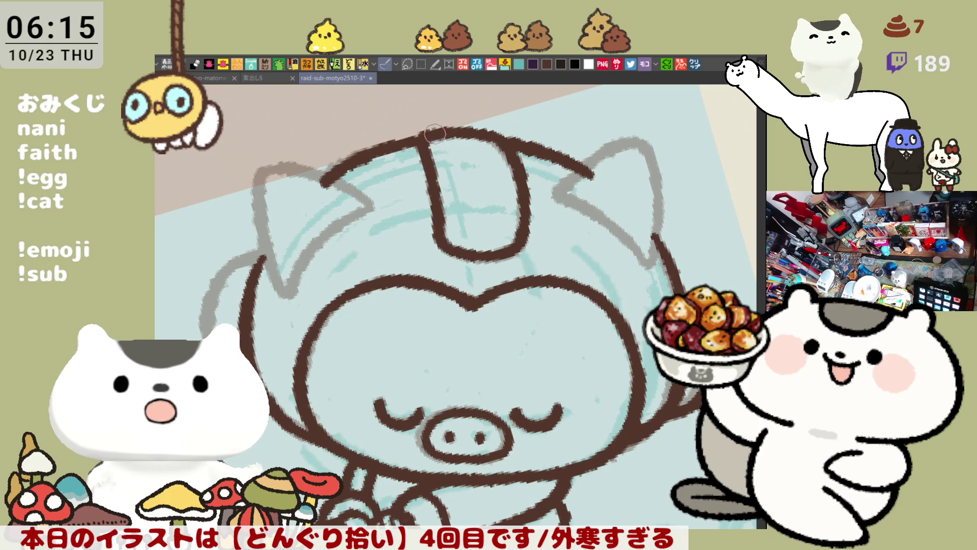
- Reposition the view over the helmet top and remove the stray line end at its top-left
mouse_move(497, 162)
left_mouse_down()
mouse_move(423, 294)
mouse_move(567, 182)
left_mouse_up()
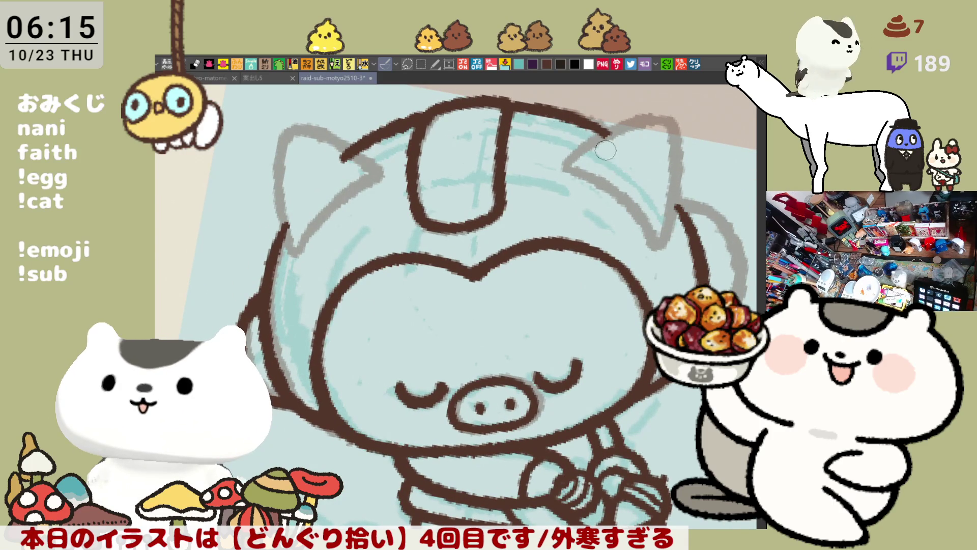
mouse_move(593, 146)
left_mouse_down()
mouse_move(632, 168)
mouse_move(425, 194)
left_mouse_up()
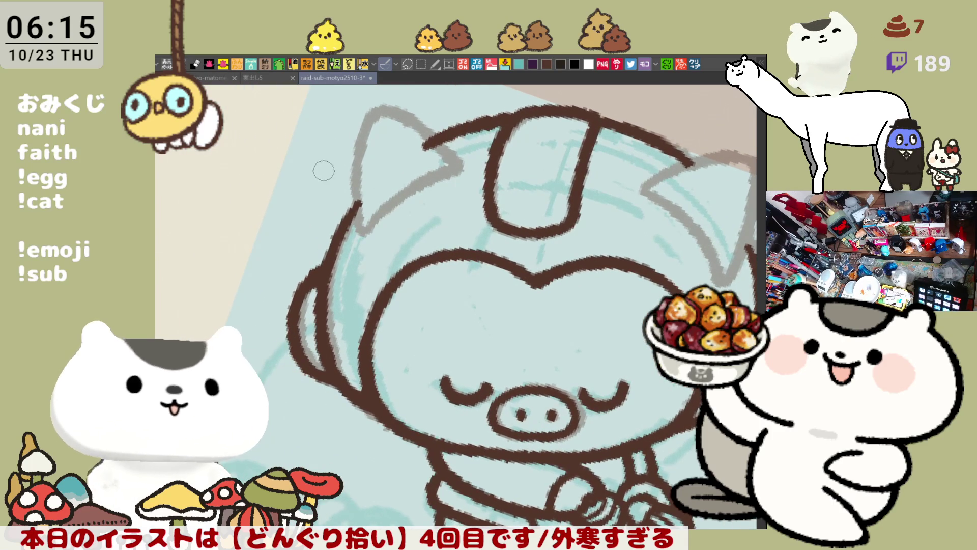
left_click_drag(317, 170, 415, 186)
key("ctrl+z")
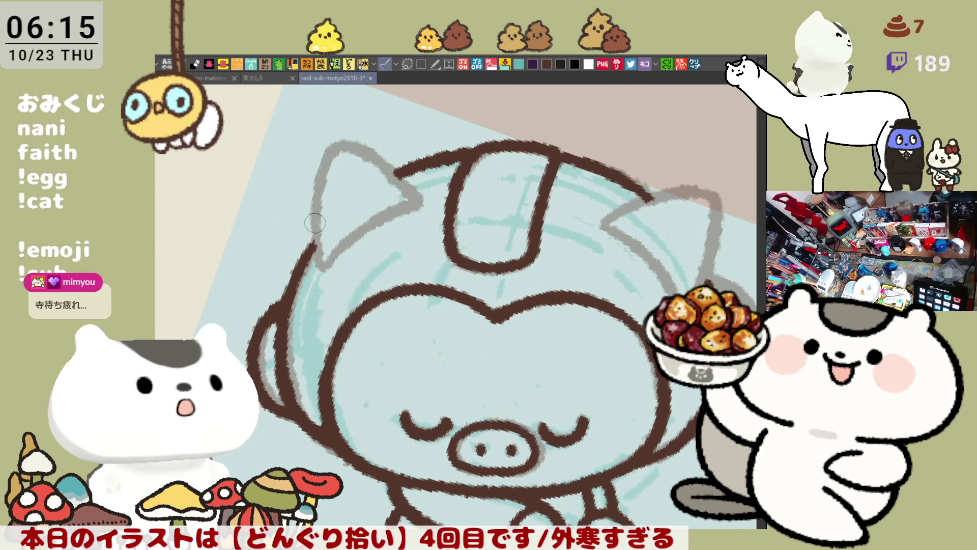
- Ink the left ear's outer edge in brown, retrying the upper-edge stroke several times
left_click_drag(332, 146, 313, 239)
key("ctrl+z")
mouse_move(336, 142)
left_mouse_down()
mouse_move(308, 254)
mouse_move(326, 267)
left_mouse_up()
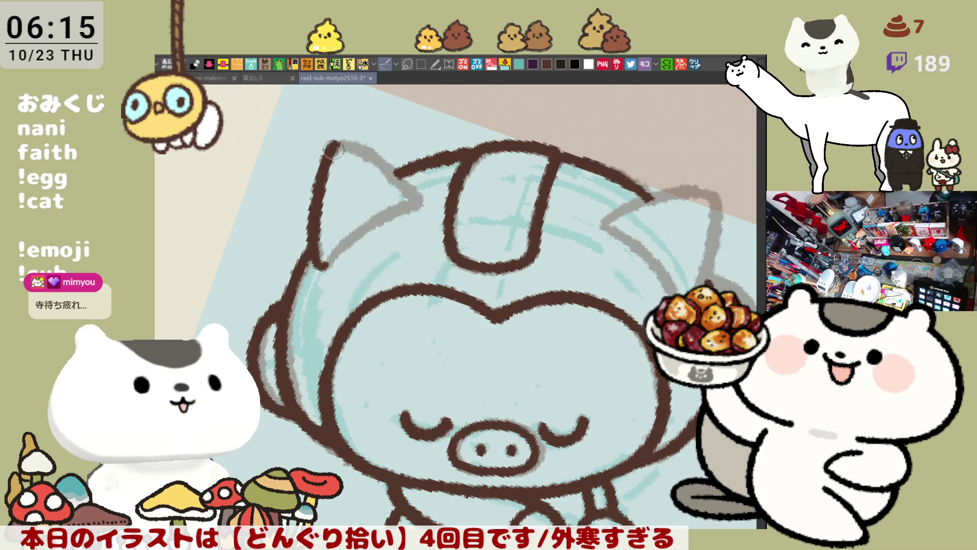
left_click_drag(334, 146, 415, 194)
key("ctrl+z")
left_click_drag(336, 145, 423, 204)
key("ctrl+z")
mouse_move(338, 145)
left_mouse_down()
mouse_move(408, 178)
mouse_move(425, 201)
left_mouse_up()
key("ctrl+z")
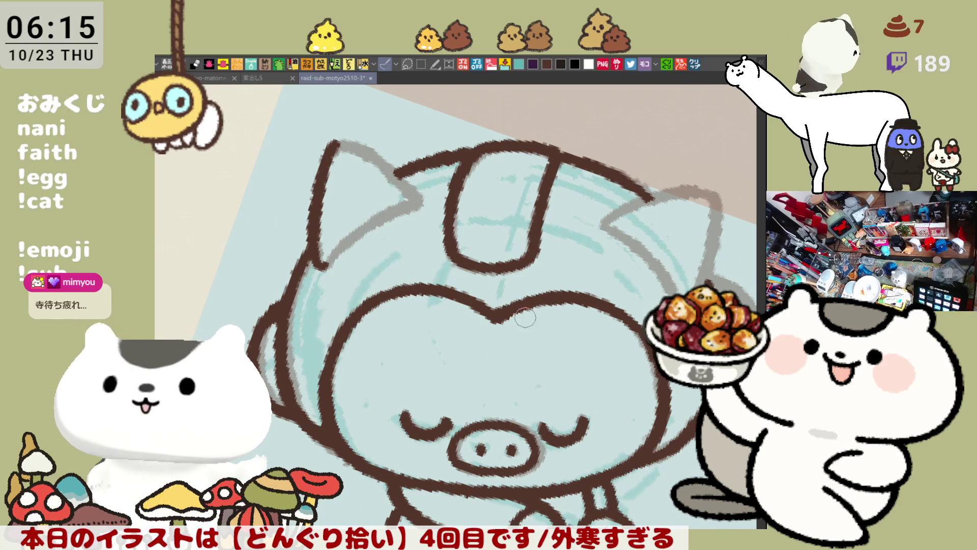
- With the view tilted, retrace the left ear's left and bottom edges
mouse_move(541, 338)
left_mouse_down()
mouse_move(529, 285)
mouse_move(472, 165)
mouse_move(460, 244)
left_mouse_up()
key("ctrl+z")
left_click_drag(496, 150, 463, 242)
key("ctrl+z")
mouse_move(497, 152)
left_mouse_down()
mouse_move(461, 247)
mouse_move(476, 188)
mouse_move(464, 239)
mouse_move(580, 247)
left_mouse_up()
key("ctrl+z")
key("ctrl+z")
key("ctrl+z")
left_click_drag(461, 248, 576, 249)
mouse_move(469, 249)
left_mouse_down()
mouse_move(369, 267)
mouse_move(506, 212)
left_mouse_up()
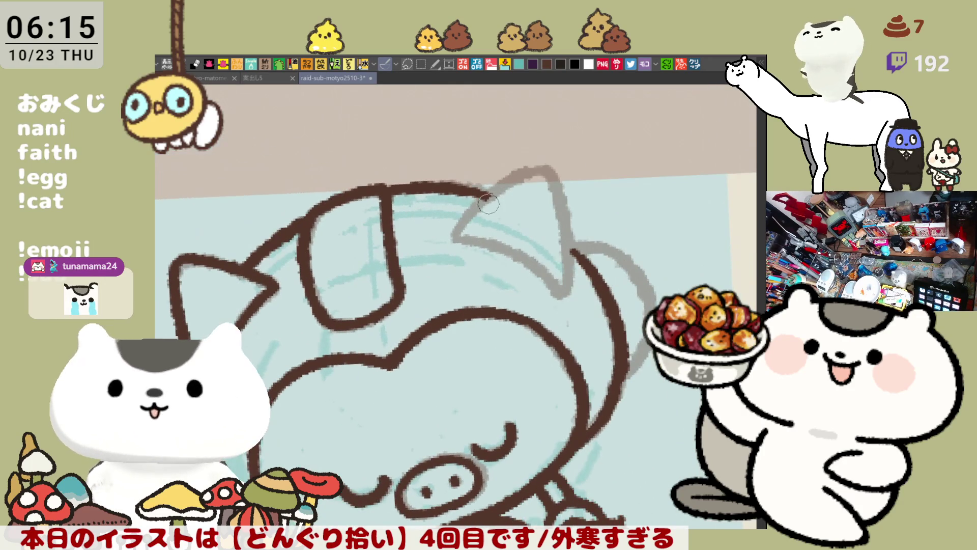
mouse_move(453, 234)
left_mouse_down()
mouse_move(533, 256)
mouse_move(565, 297)
left_mouse_up()
key("ctrl+z")
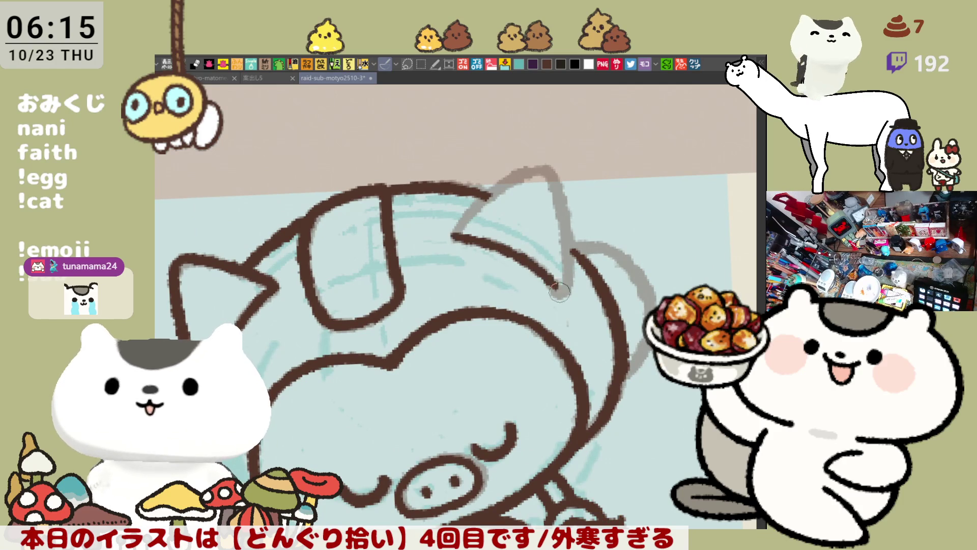
left_click_drag(551, 178, 450, 203)
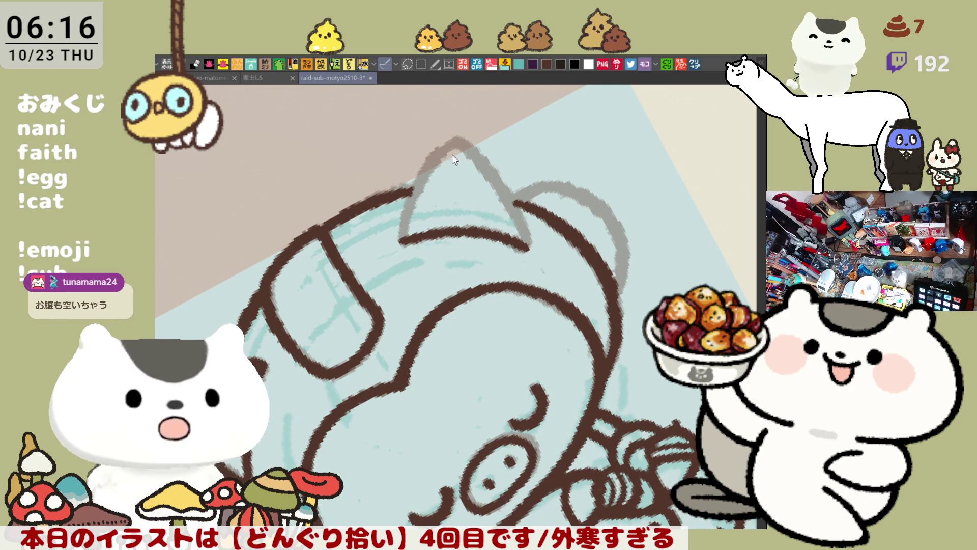
- Ink the ear's left and right edges from tip to base and thicken the right ear's outline
mouse_move(455, 138)
left_mouse_down()
mouse_move(439, 144)
mouse_move(402, 235)
left_mouse_up()
key("ctrl+z")
left_click_drag(453, 134, 403, 233)
left_click_drag(461, 138, 527, 241)
key("ctrl+z")
left_click_drag(463, 140, 527, 248)
left_click_drag(549, 163, 607, 196)
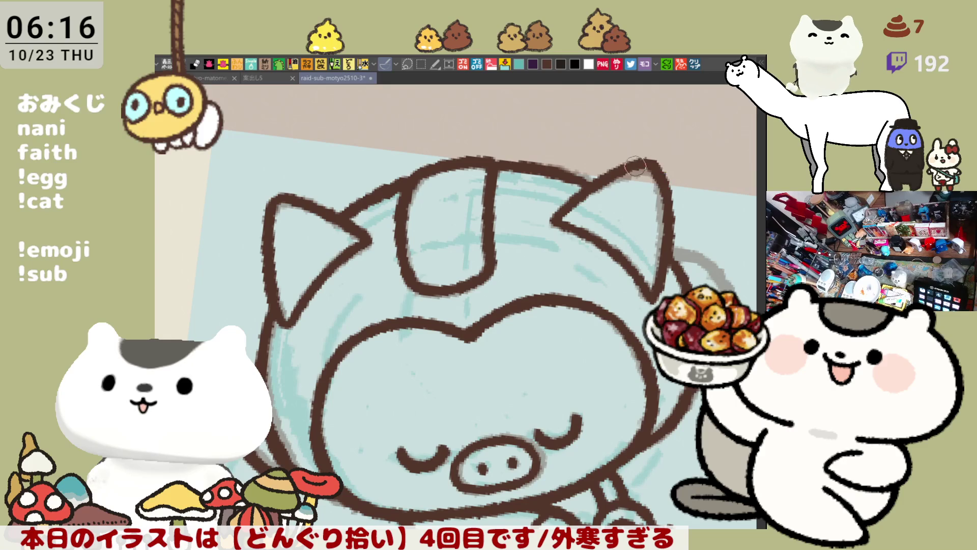
left_click_drag(641, 162, 665, 187)
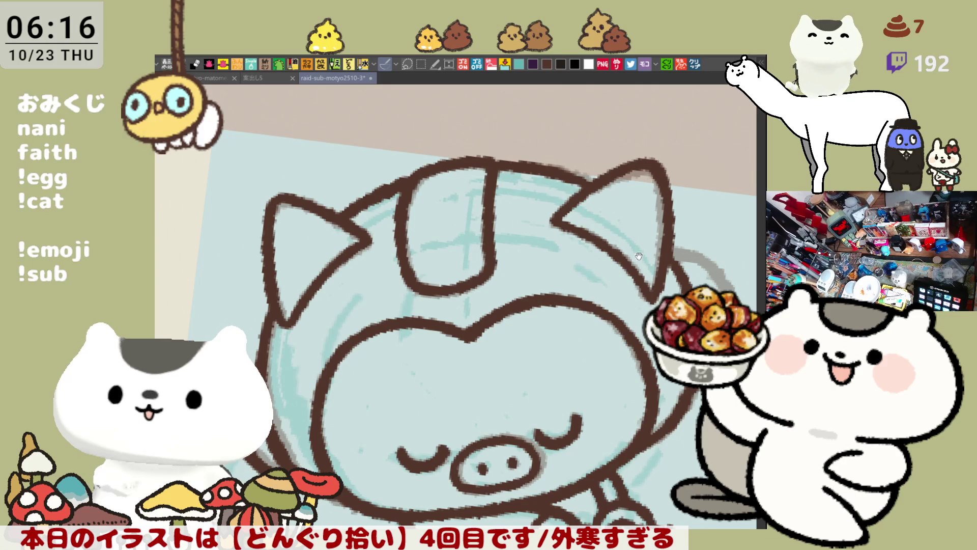
left_click_drag(640, 250, 603, 206)
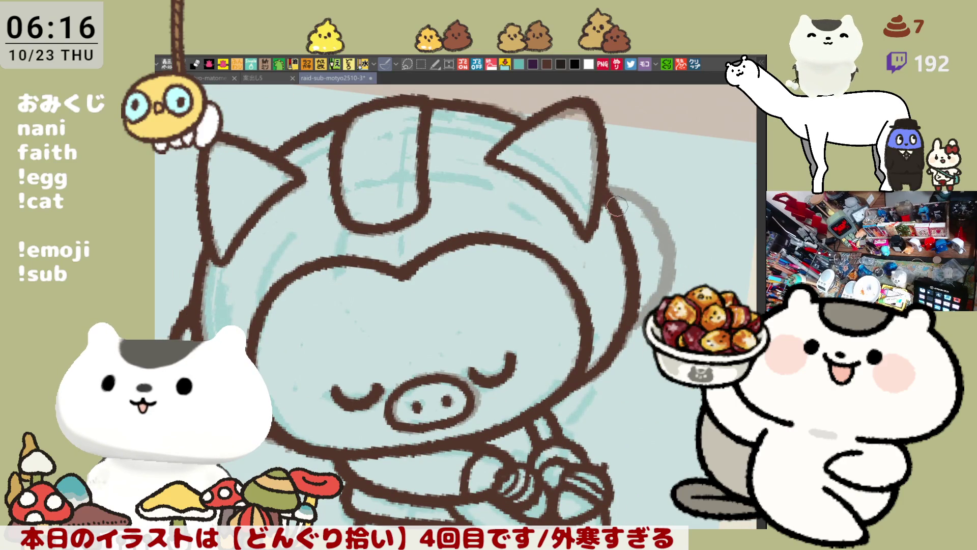
- With the view mirrored, ink the arcs on the head's upper-left side
key("h")
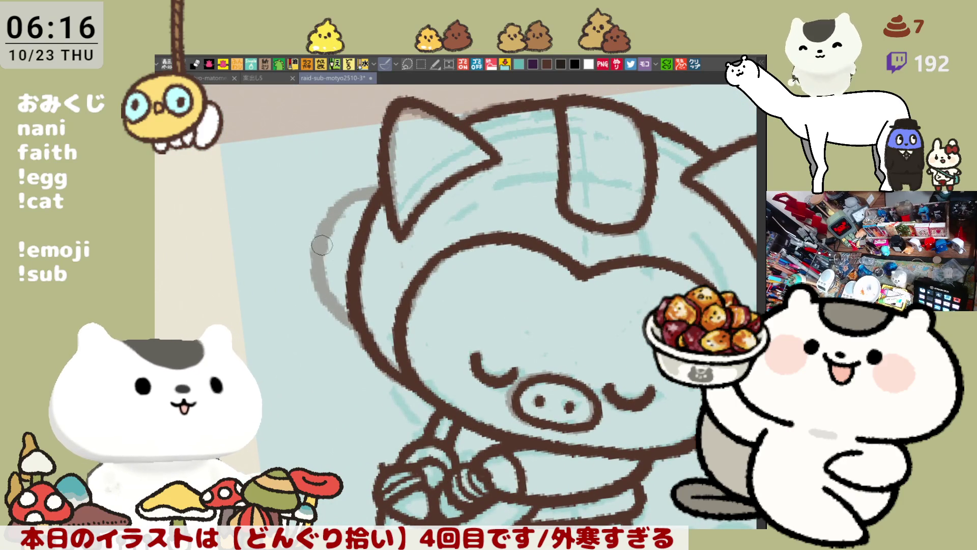
left_click_drag(323, 247, 364, 331)
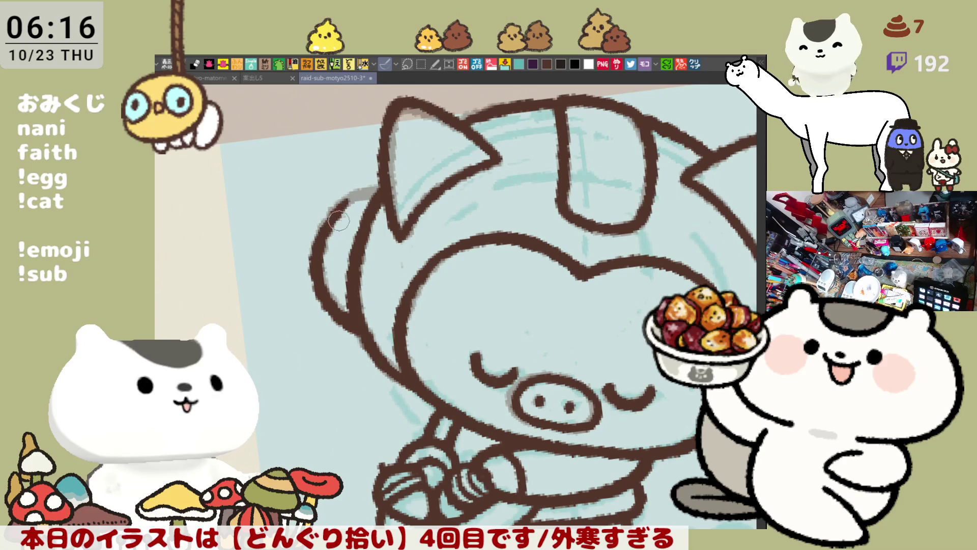
left_click_drag(358, 189, 324, 281)
key("ctrl+z")
mouse_move(350, 195)
left_mouse_down()
mouse_move(323, 218)
mouse_move(313, 266)
left_mouse_up()
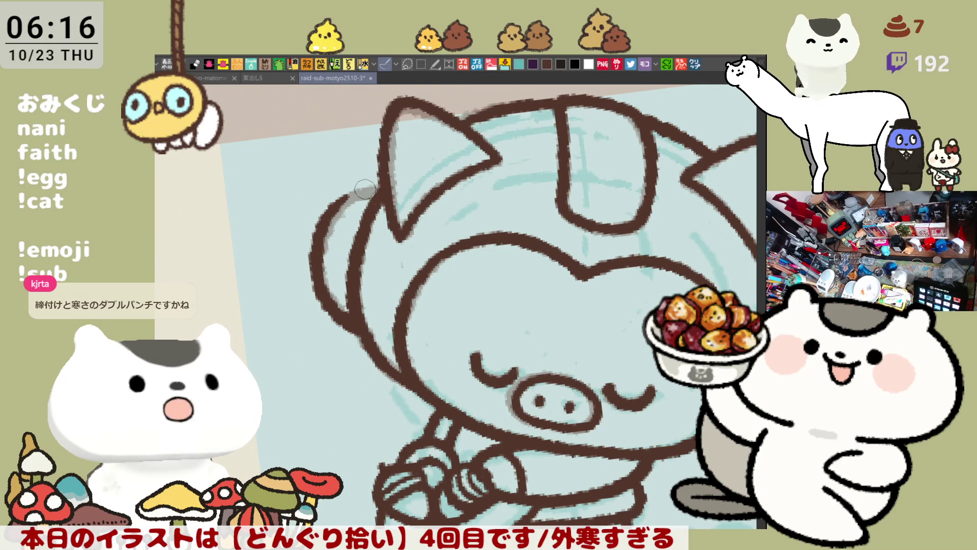
- Ink the head arc where it meets the ear, redrawing it until it joins cleanly
left_click_drag(341, 200, 380, 191)
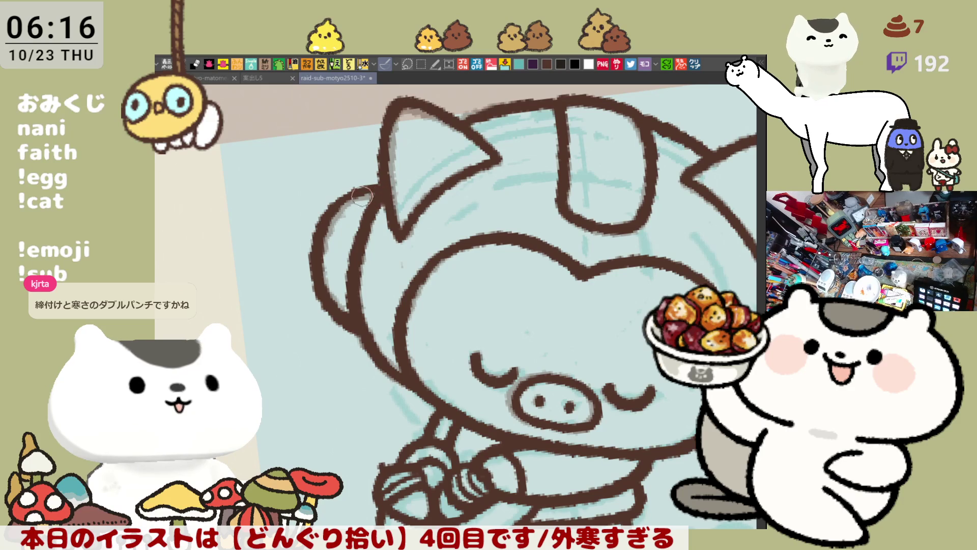
left_click_drag(332, 210, 380, 185)
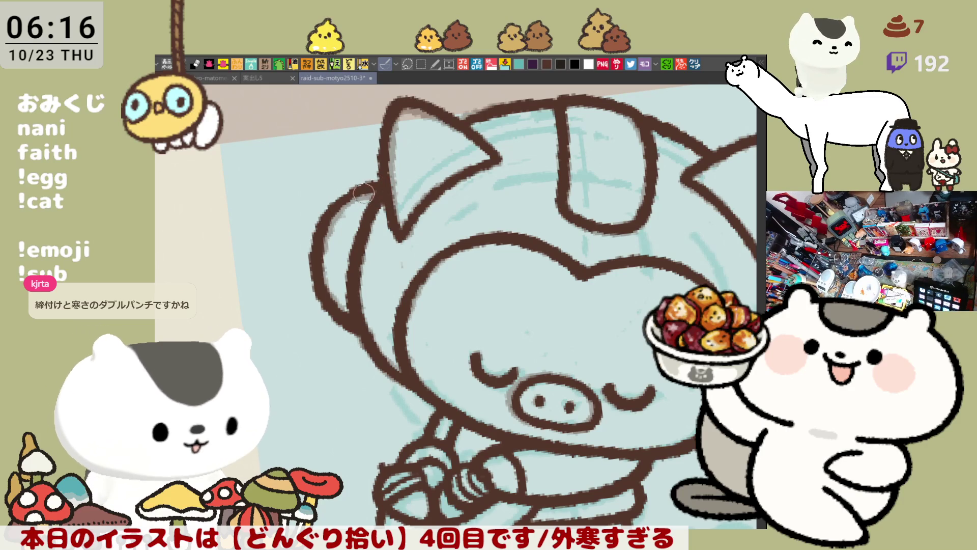
left_click_drag(331, 211, 384, 181)
key("ctrl+z")
left_click_drag(326, 216, 372, 191)
key("ctrl+z")
left_click_drag(326, 217, 381, 183)
key("ctrl+z")
left_click_drag(328, 214, 387, 188)
key("ctrl+z")
left_click_drag(325, 218, 387, 181)
key("ctrl+z")
left_click_drag(321, 220, 371, 188)
key("ctrl+z")
left_click_drag(325, 218, 387, 181)
key("ctrl+z")
left_click_drag(321, 219, 387, 180)
key("ctrl+z")
key("ctrl+z")
key("ctrl+z")
key("ctrl+z")
key("ctrl+z")
left_click_drag(326, 217, 382, 186)
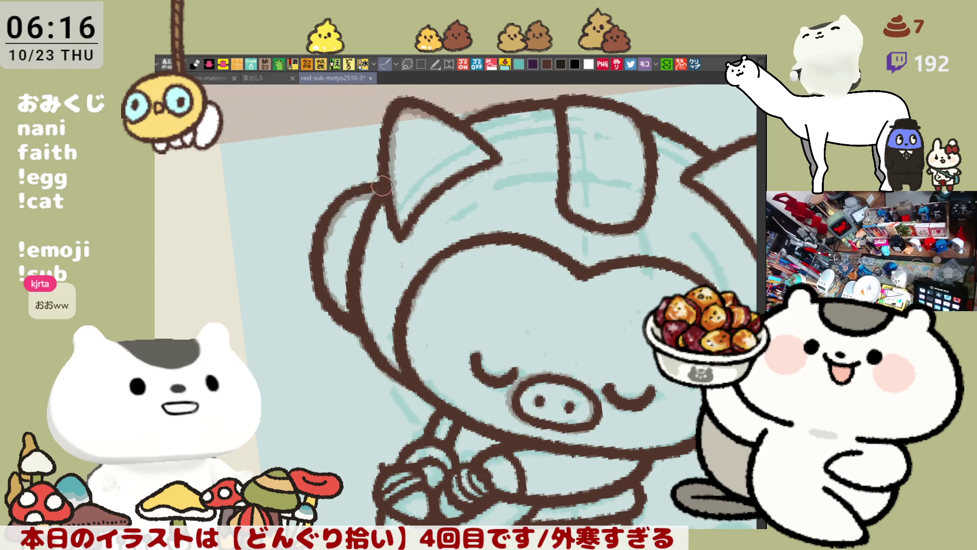
- Restore the normal view and join the ear to the right head arc
key("h")
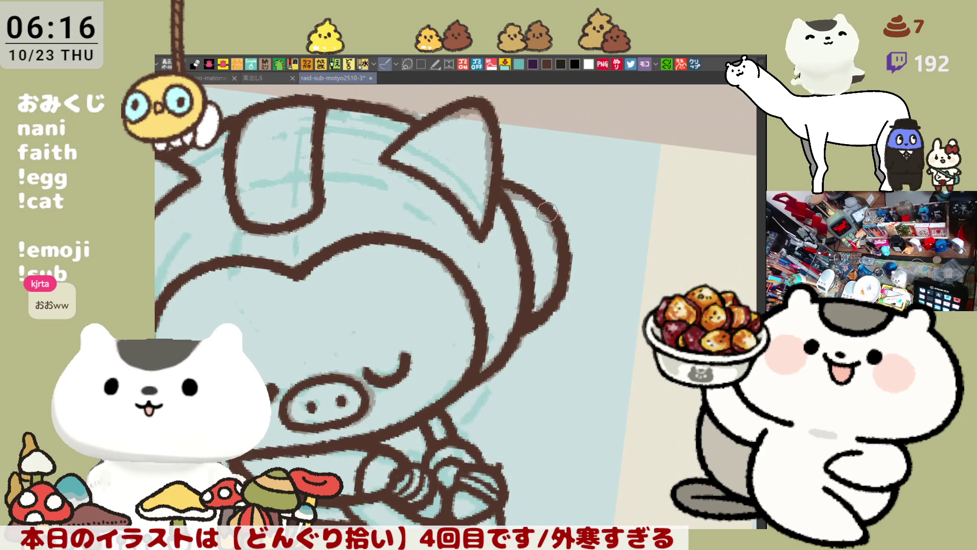
left_click_drag(504, 181, 560, 222)
key("ctrl+z")
left_click_drag(496, 178, 565, 229)
key("ctrl+z")
left_click_drag(502, 183, 560, 223)
- Redraw the sleeve outline down to the wrist and add wrist detail lines
mouse_move(479, 212)
left_mouse_down()
mouse_move(579, 192)
mouse_move(585, 219)
left_mouse_up()
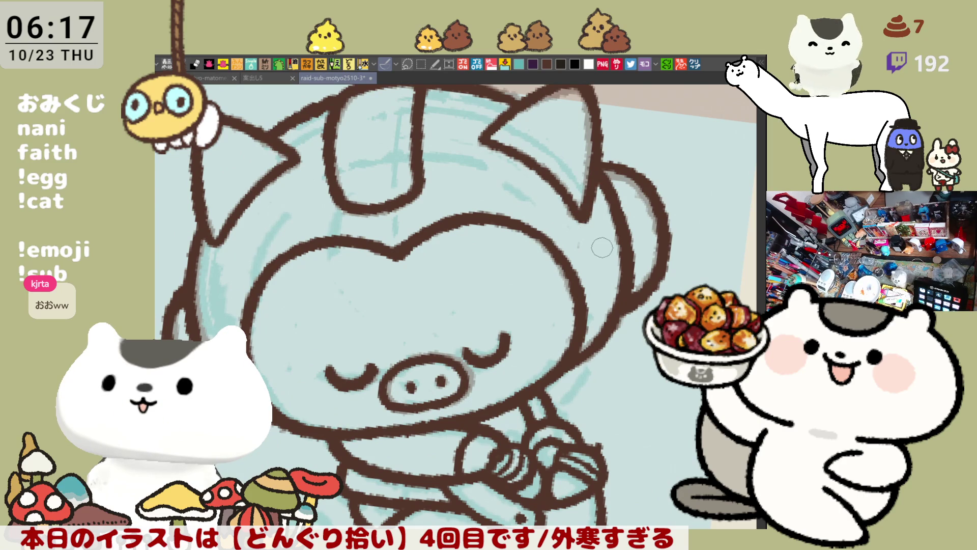
scroll(602, 248, "down", 5)
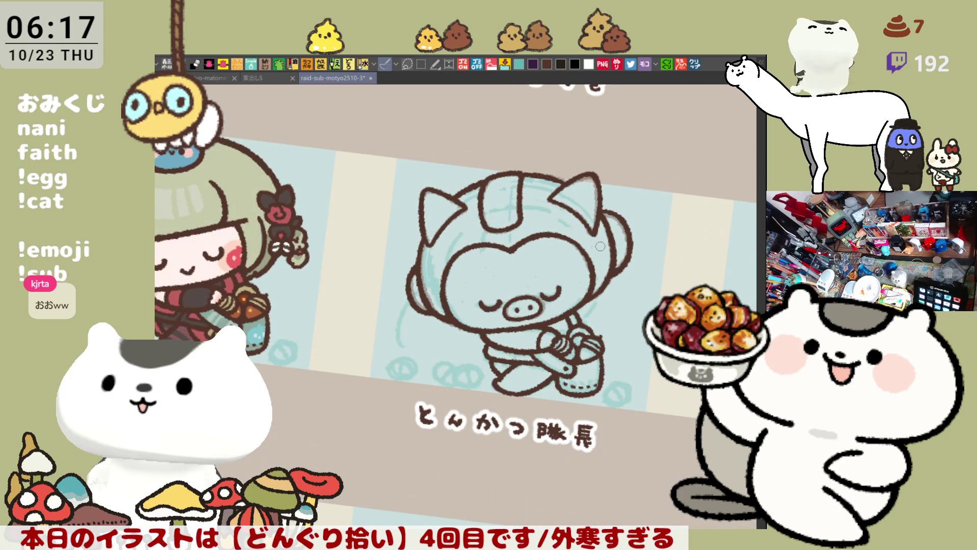
scroll(601, 247, "up", 6)
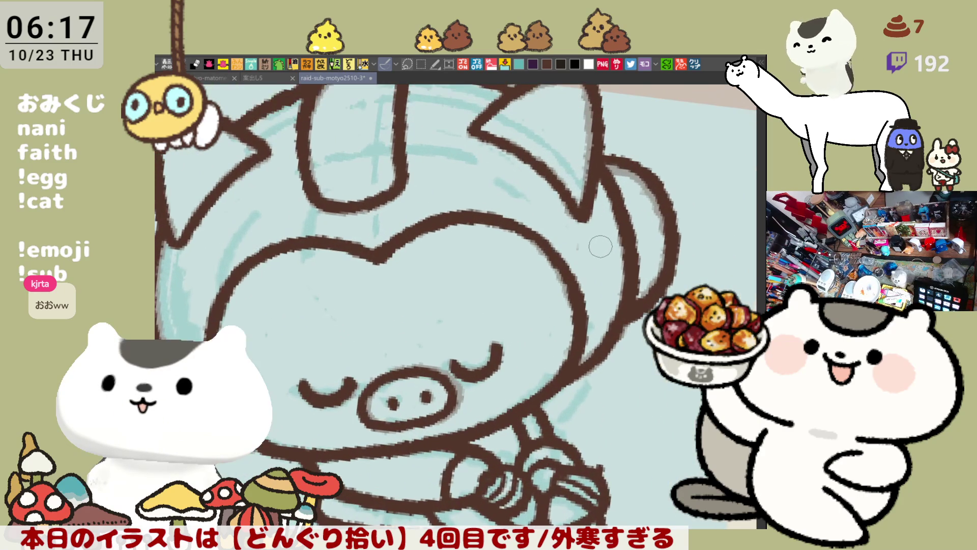
left_click_drag(600, 246, 678, 132)
left_click_drag(507, 333, 492, 391)
key("ctrl+z")
left_click_drag(509, 331, 492, 391)
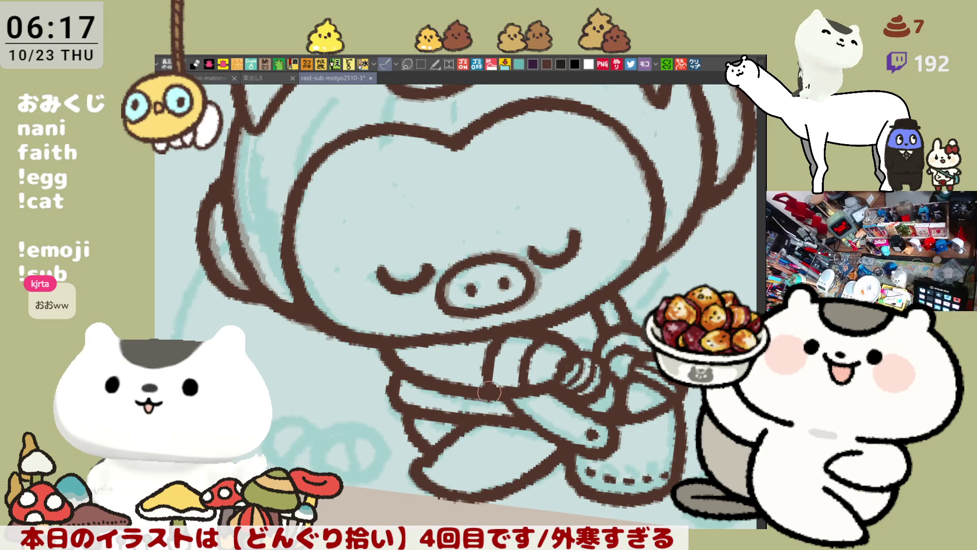
key("ctrl+z")
left_click_drag(509, 331, 493, 392)
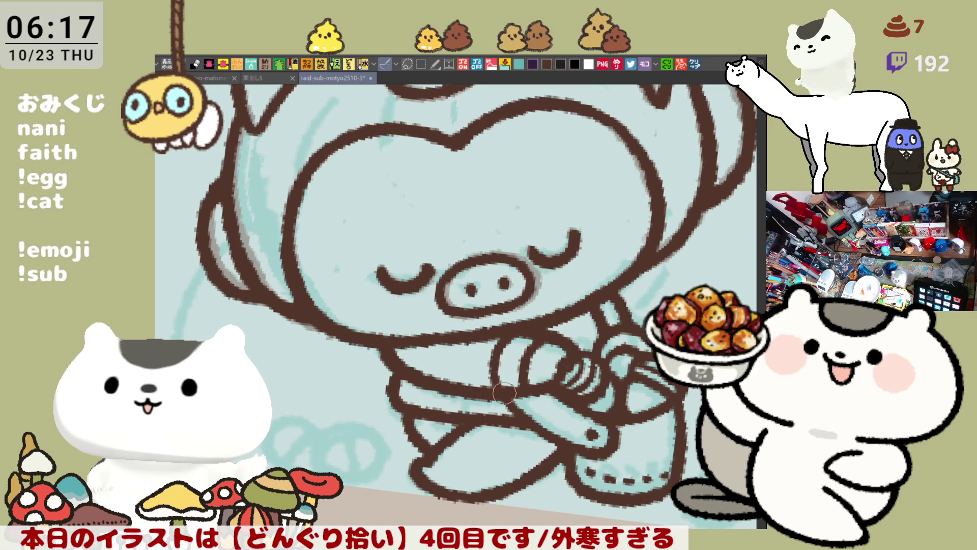
left_click_drag(514, 356, 540, 382)
- Touch up the wrist and draw the leg outline, erasing parts of the foot and leg lines
mouse_move(476, 498)
left_mouse_down()
mouse_move(424, 457)
mouse_move(423, 484)
mouse_move(458, 489)
mouse_move(433, 453)
mouse_move(412, 446)
mouse_move(476, 509)
left_mouse_up()
key("ctrl+z")
mouse_move(430, 433)
left_mouse_down()
mouse_move(402, 474)
mouse_move(476, 503)
left_mouse_up()
key("ctrl+z")
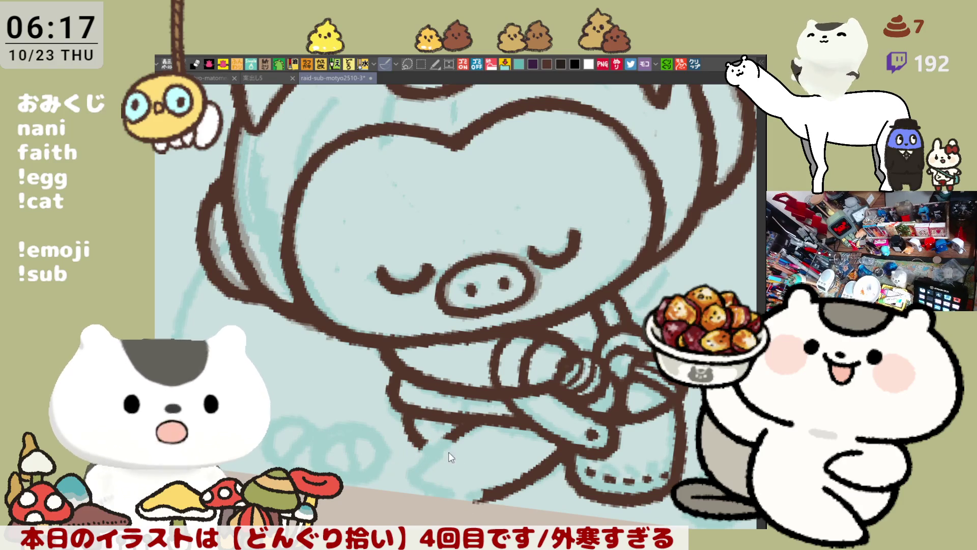
key("ctrl+y")
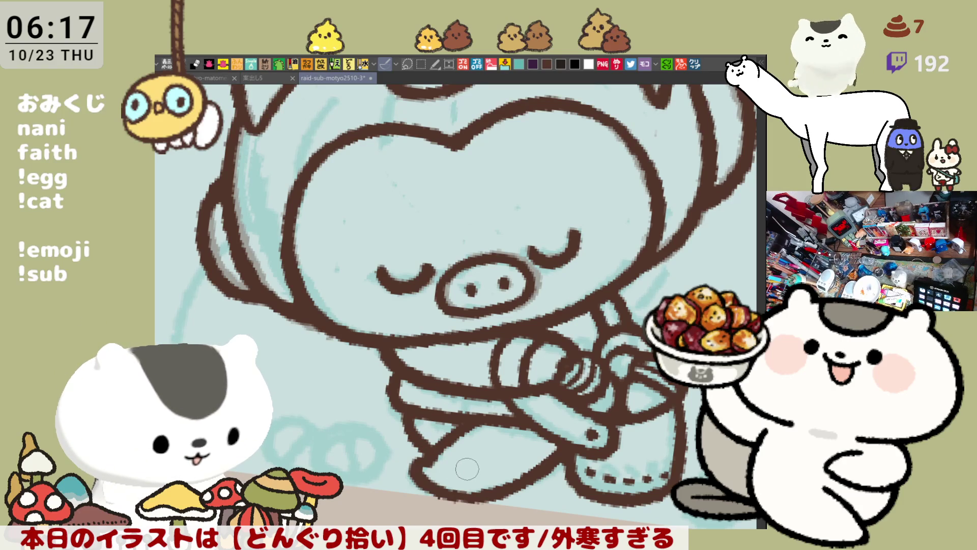
mouse_move(439, 457)
left_mouse_down()
mouse_move(428, 484)
mouse_move(438, 458)
mouse_move(453, 494)
mouse_move(441, 480)
mouse_move(473, 496)
mouse_move(481, 489)
mouse_move(432, 445)
mouse_move(446, 504)
mouse_move(469, 508)
mouse_move(433, 448)
mouse_move(487, 508)
mouse_move(471, 488)
left_mouse_up()
key("ctrl+z")
- Rework the leg, foot and lower-leg outlines, then level and centre the whole pig
mouse_move(428, 433)
left_mouse_down()
mouse_move(448, 504)
mouse_move(452, 462)
mouse_move(423, 452)
mouse_move(461, 443)
mouse_move(452, 434)
mouse_move(486, 450)
left_mouse_up()
key("ctrl+z")
mouse_move(420, 423)
left_mouse_down()
mouse_move(466, 433)
mouse_move(489, 453)
mouse_move(490, 497)
left_mouse_up()
key("ctrl+z")
key("ctrl+z")
mouse_move(479, 444)
left_mouse_down()
mouse_move(496, 483)
mouse_move(484, 510)
left_mouse_up()
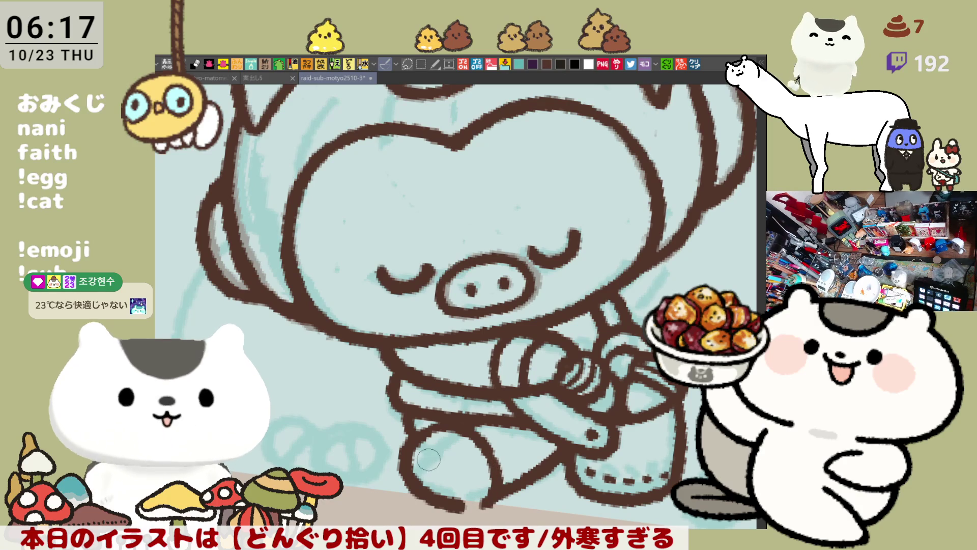
scroll(451, 497, "up", 3)
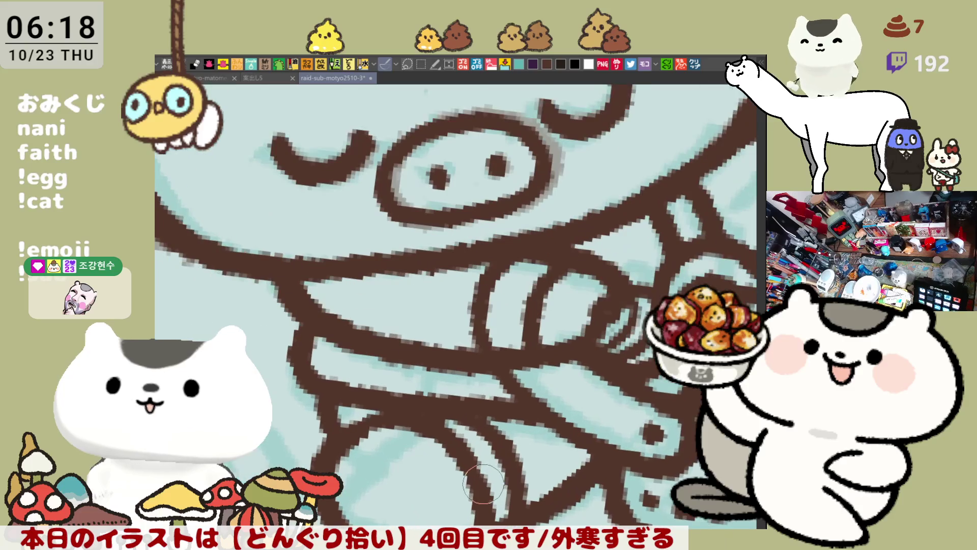
scroll(483, 483, "up", 1)
scroll(484, 486, "up", 1)
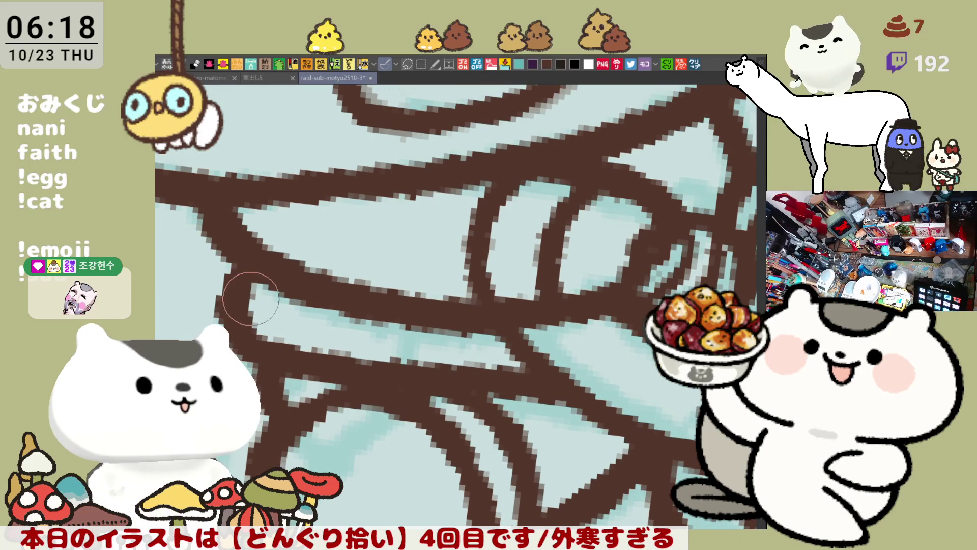
scroll(263, 284, "down", 5)
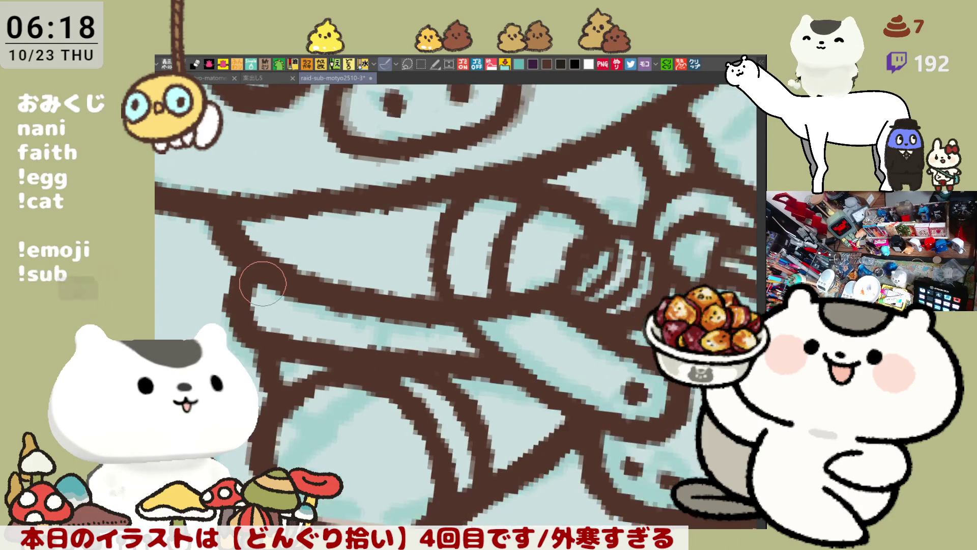
scroll(260, 286, "down", 2)
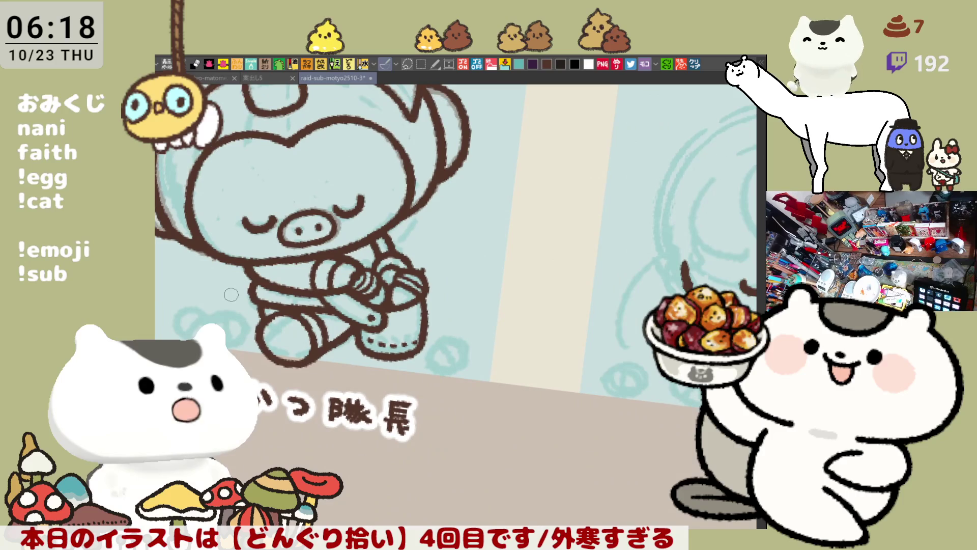
left_click_drag(231, 294, 474, 322)
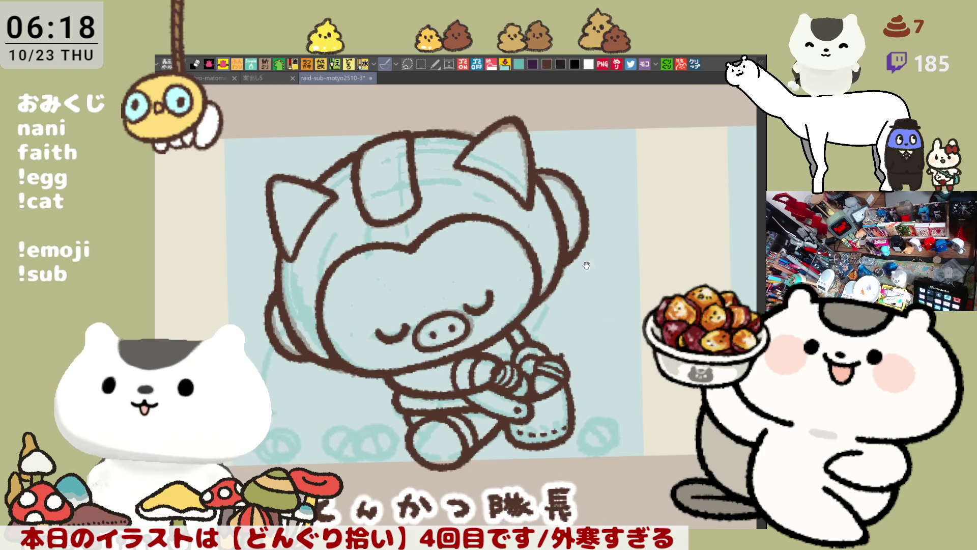
- Frame the pig in view for the flat brown fill
mouse_move(333, 428)
left_mouse_down()
mouse_move(336, 449)
mouse_move(344, 414)
left_mouse_up()
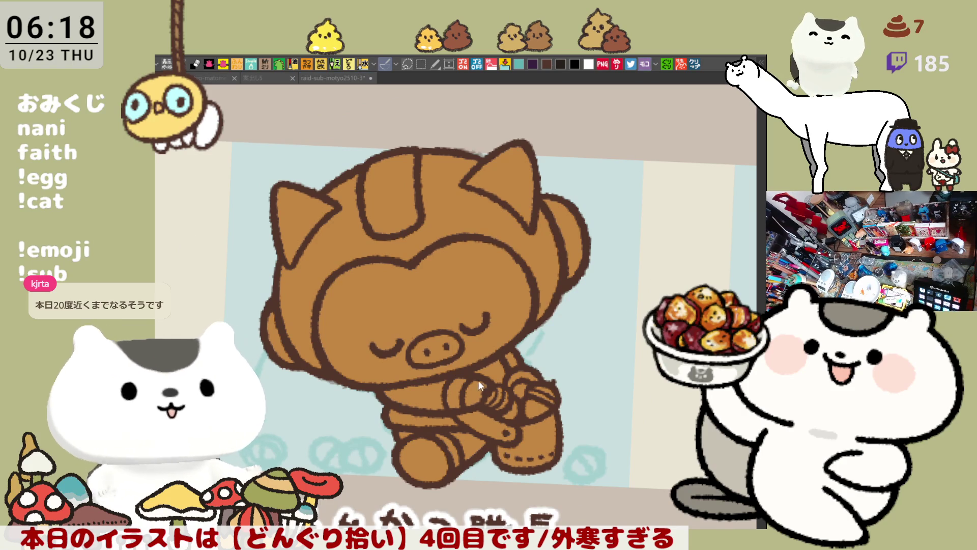
- Fill the pig's hand, foot and left ear with pink
left_click_drag(479, 385, 473, 397)
left_click_drag(407, 443, 456, 456)
left_click_drag(482, 323, 389, 284)
scroll(482, 318, "up", 2)
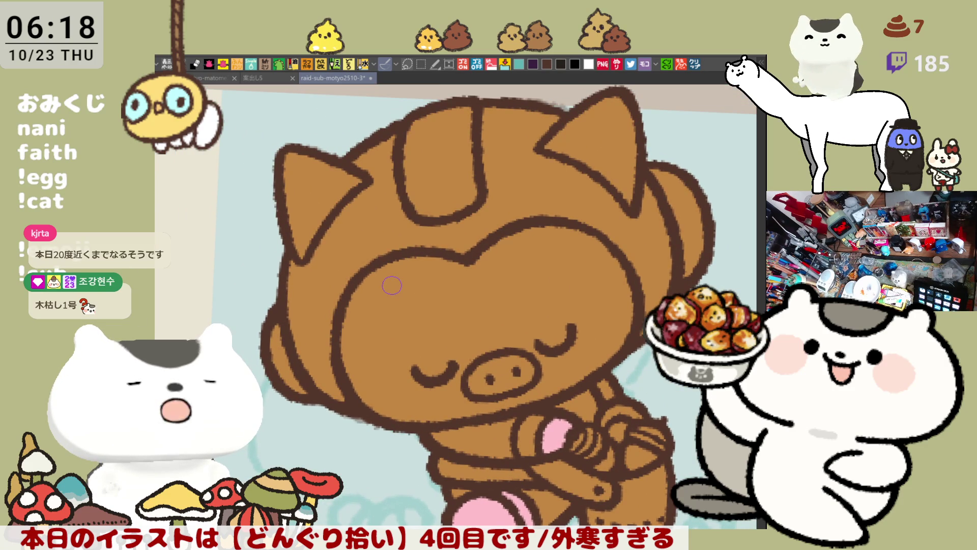
left_click(319, 181)
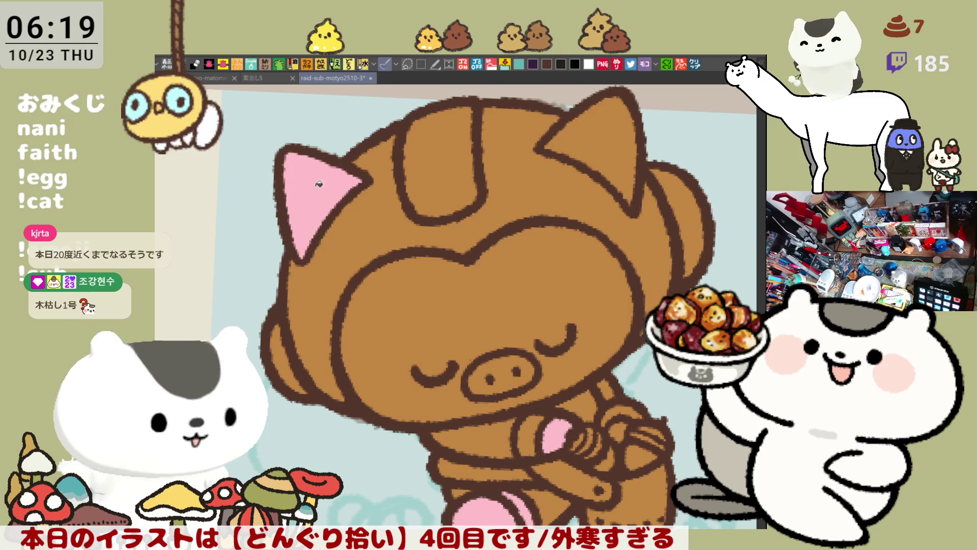
- Fill the right ear pink and brush the helmet's left and right side pieces dark brown
left_click(616, 144)
key("b")
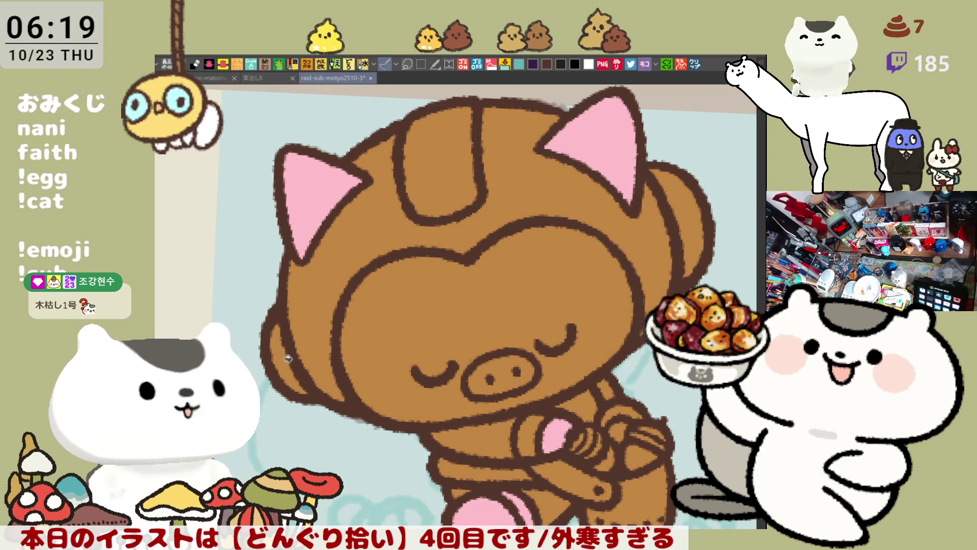
left_click_drag(278, 331, 275, 384)
left_click_drag(711, 223, 692, 218)
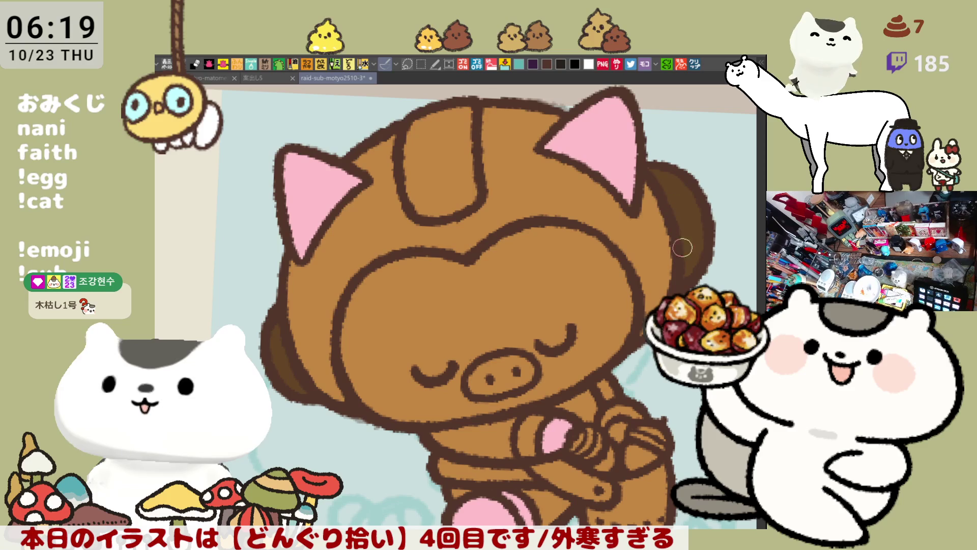
- Fill the pig's face light pink and its snout pink
scroll(501, 327, "down", 3)
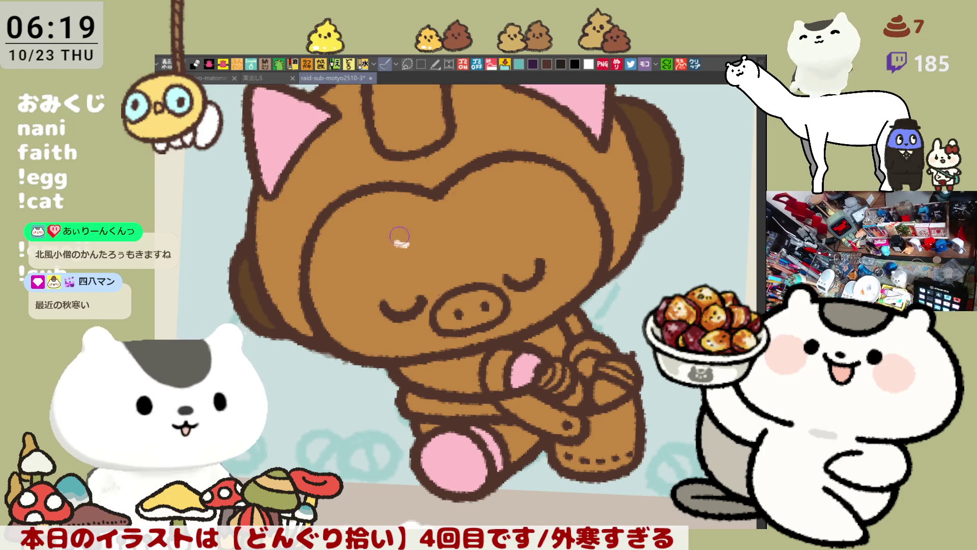
left_click(407, 242)
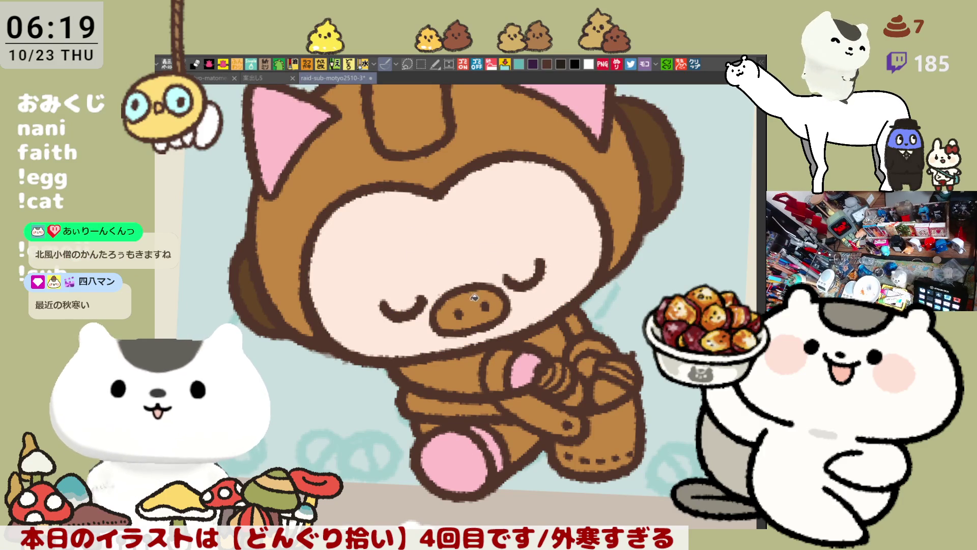
left_click(494, 305)
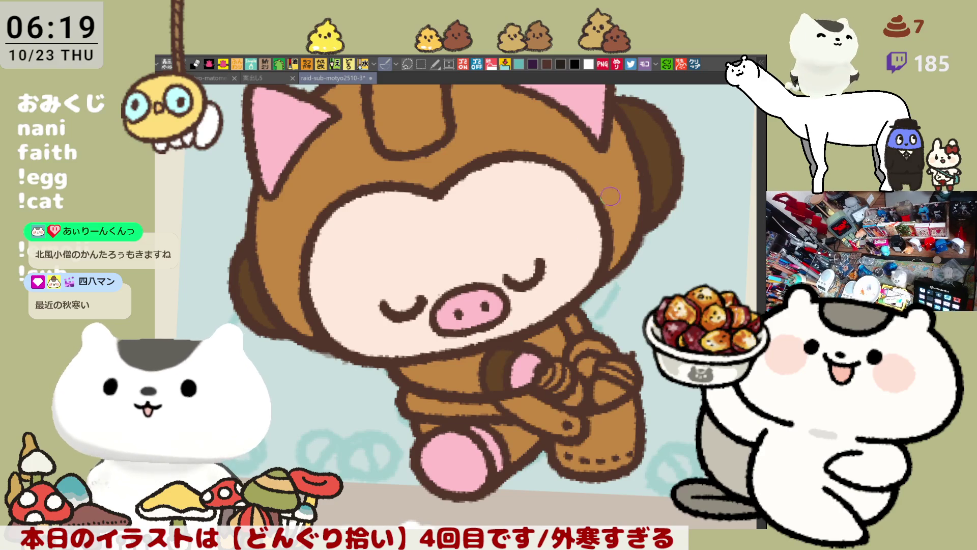
scroll(624, 165, "up", 3)
scroll(560, 204, "down", 6)
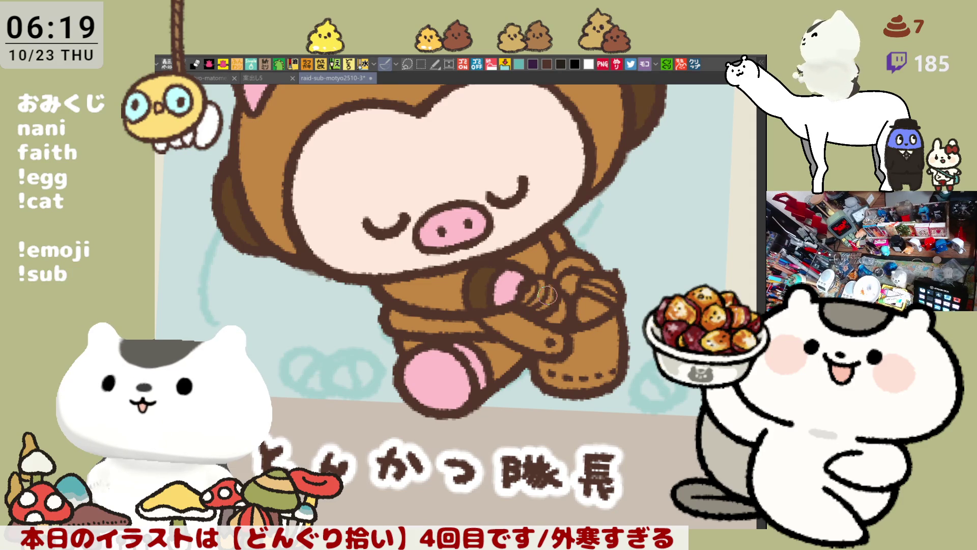
- Save the pig illustration and start a new document for the 木枯らし1号 web-page screenshot
key("ctrl+s")
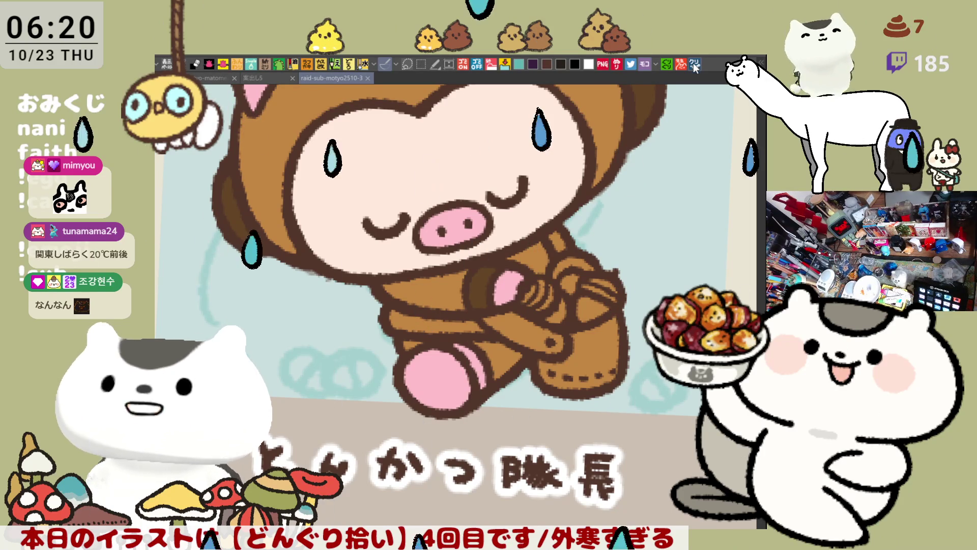
key("ctrl+n")
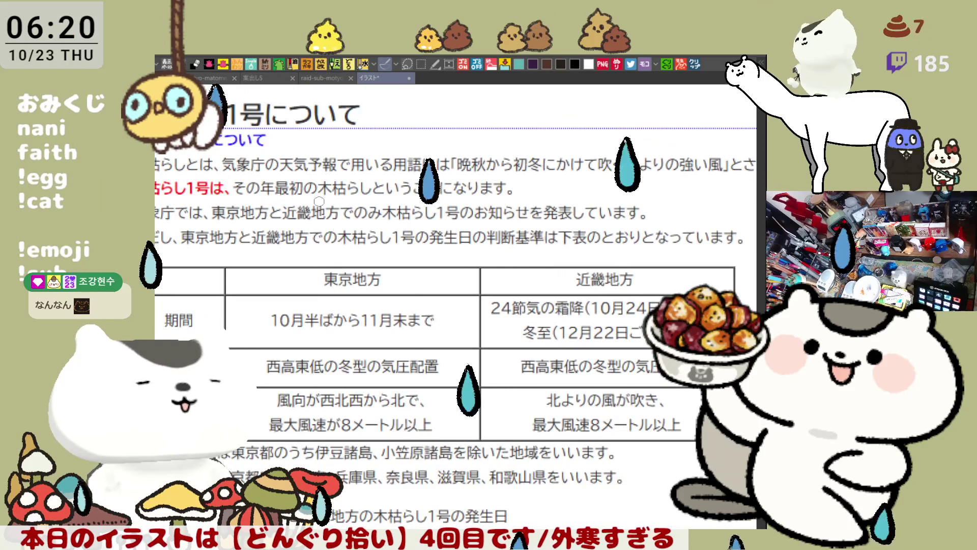
key("ctrl+minus")
key("ctrl+minus")
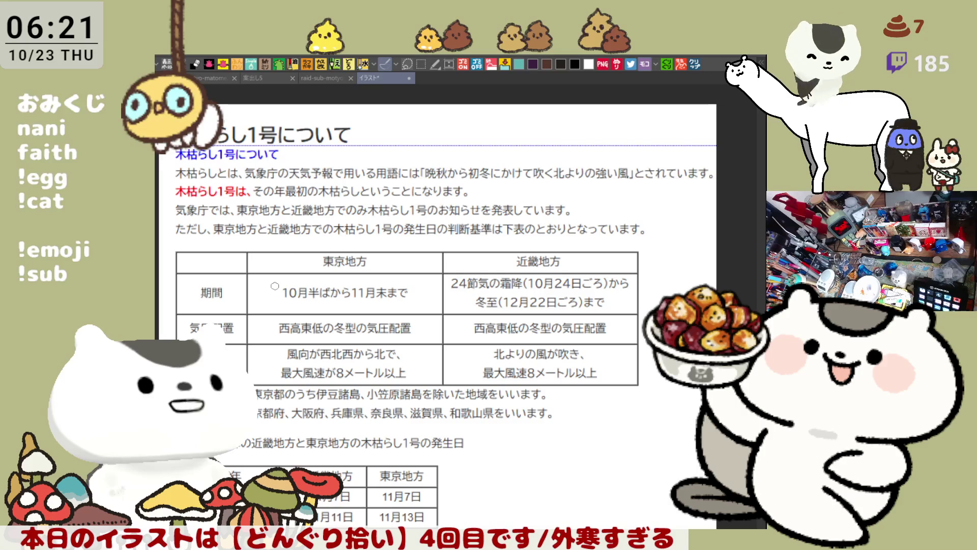
- Sketch a brown mountain-like shape with a mark beneath it beside the date table
left_click_drag(275, 286, 292, 219)
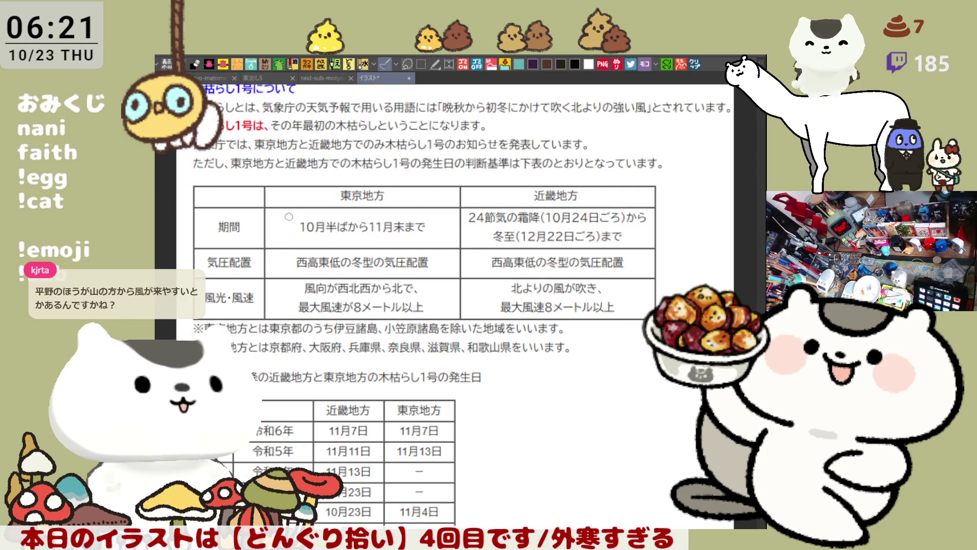
left_click_drag(563, 258, 575, 302)
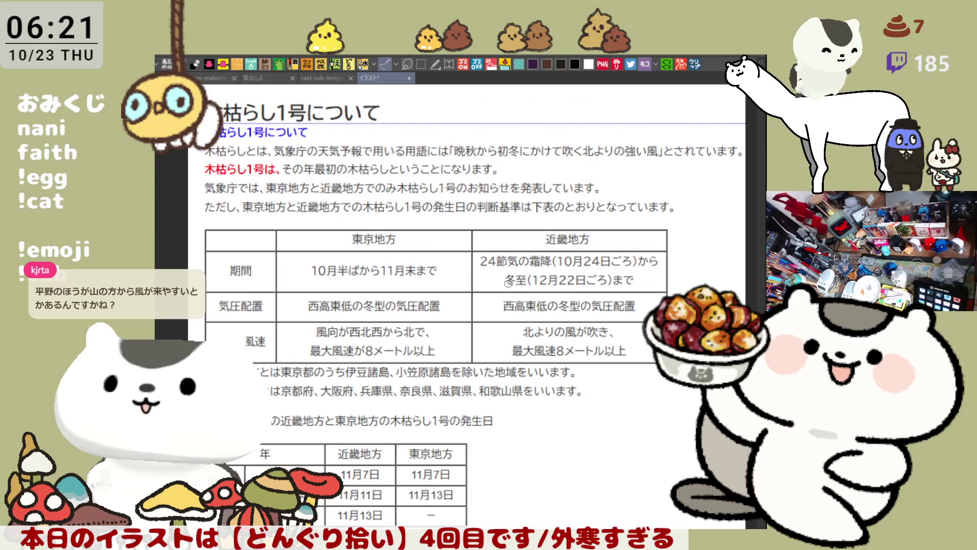
left_click_drag(508, 282, 490, 262)
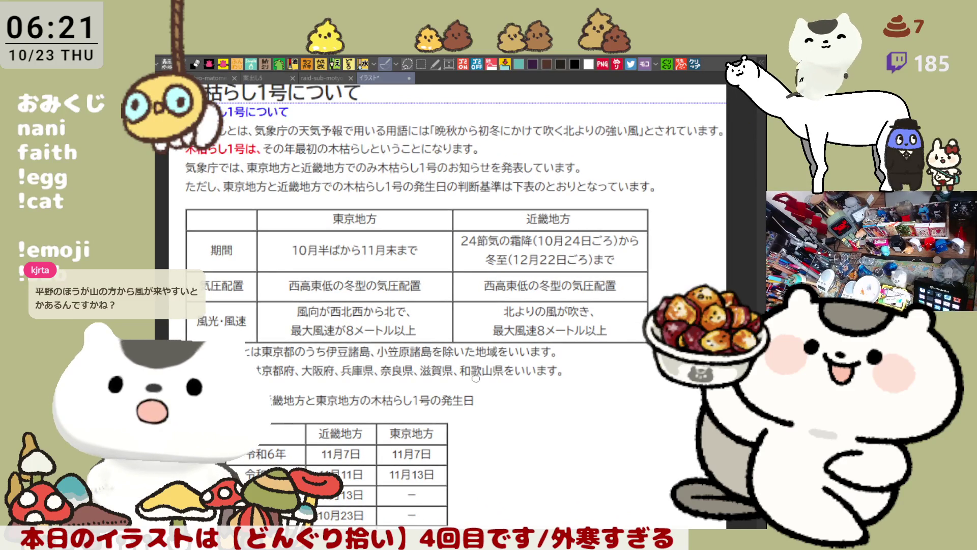
scroll(474, 385, "up", 1)
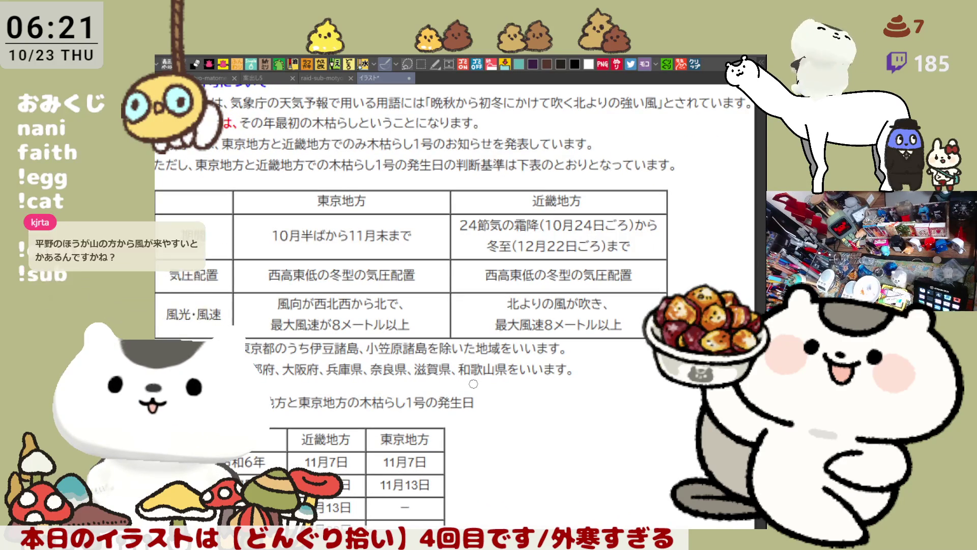
scroll(473, 384, "down", 1)
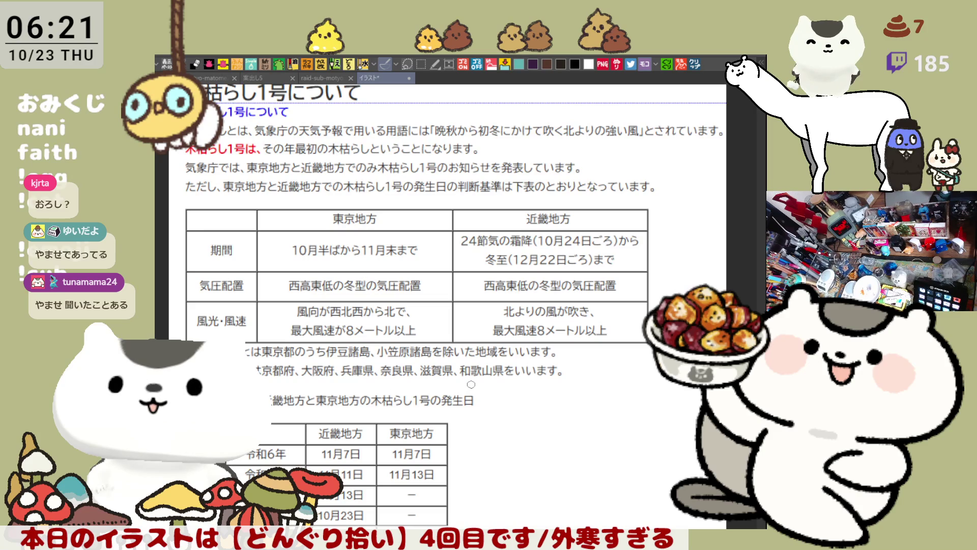
scroll(470, 384, "up", 1)
scroll(471, 385, "down", 2)
scroll(471, 385, "up", 1)
scroll(471, 384, "up", 1)
scroll(471, 384, "up", 2)
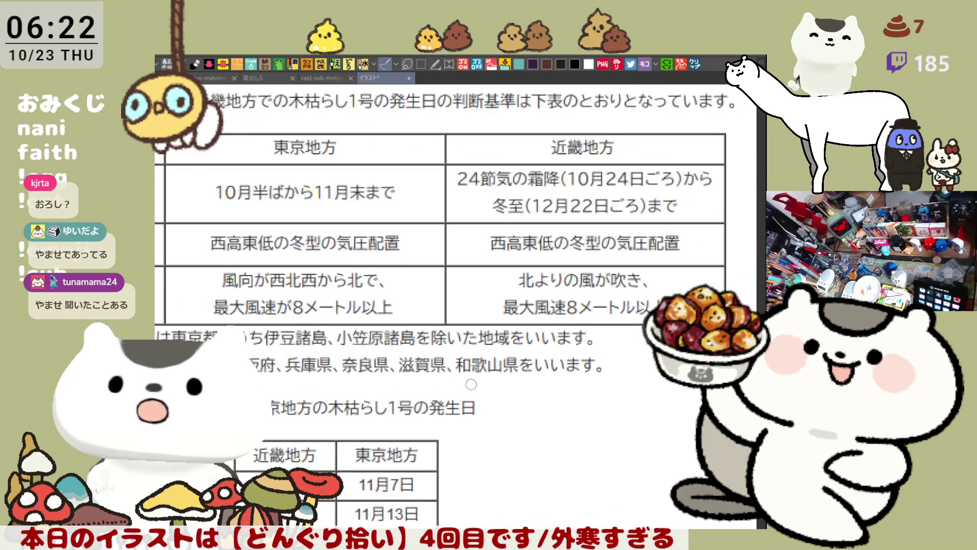
scroll(471, 384, "down", 2)
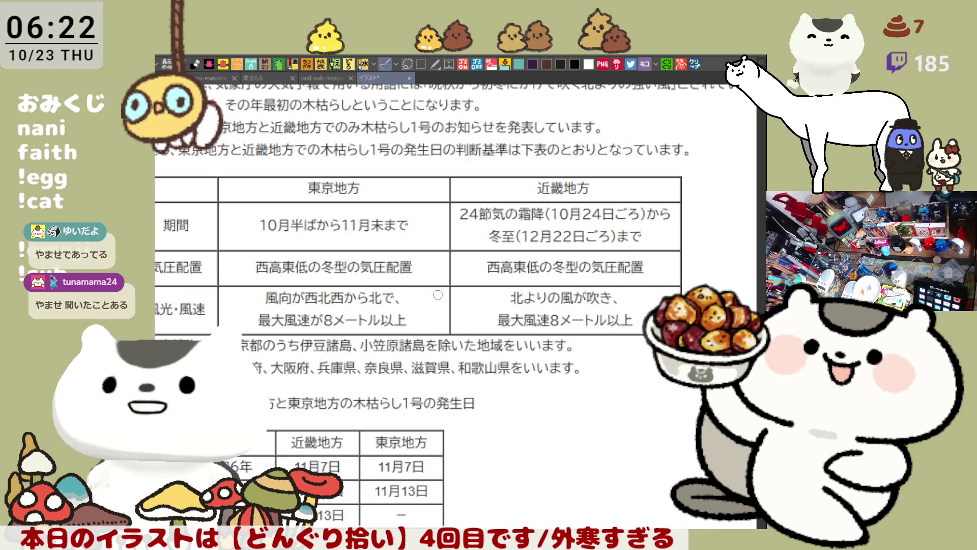
scroll(237, 318, "down", 3)
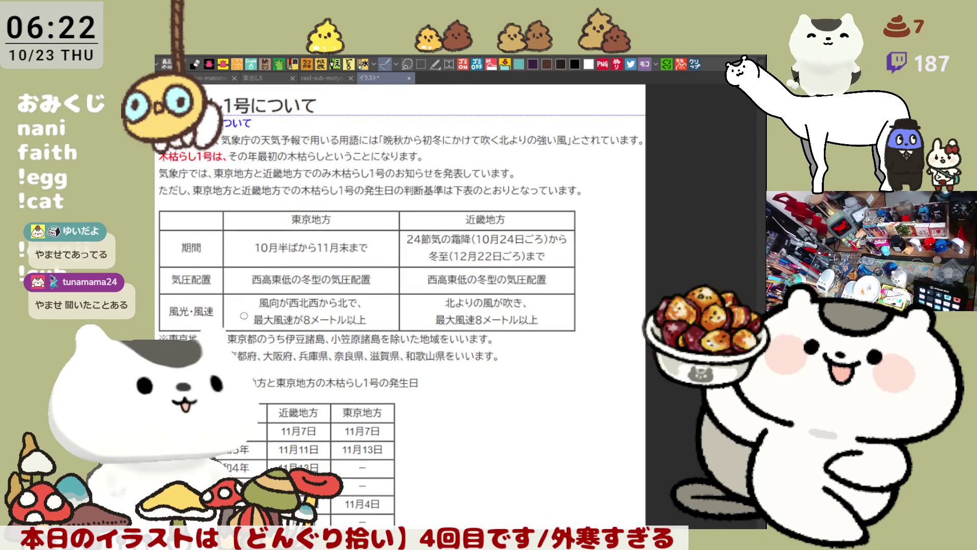
scroll(289, 336, "up", 2)
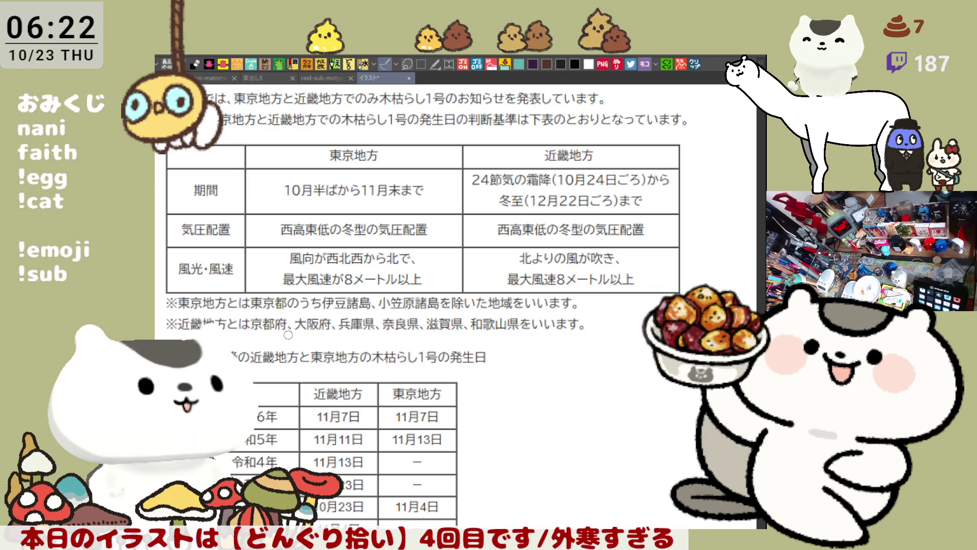
scroll(288, 335, "down", 3)
scroll(291, 357, "up", 2)
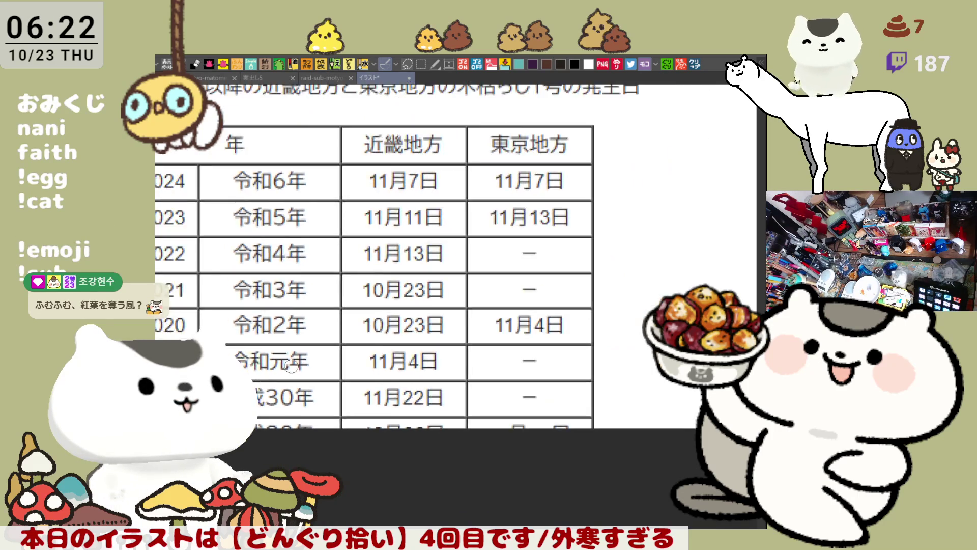
scroll(291, 365, "down", 2)
scroll(356, 326, "up", 3)
scroll(436, 285, "up", 3)
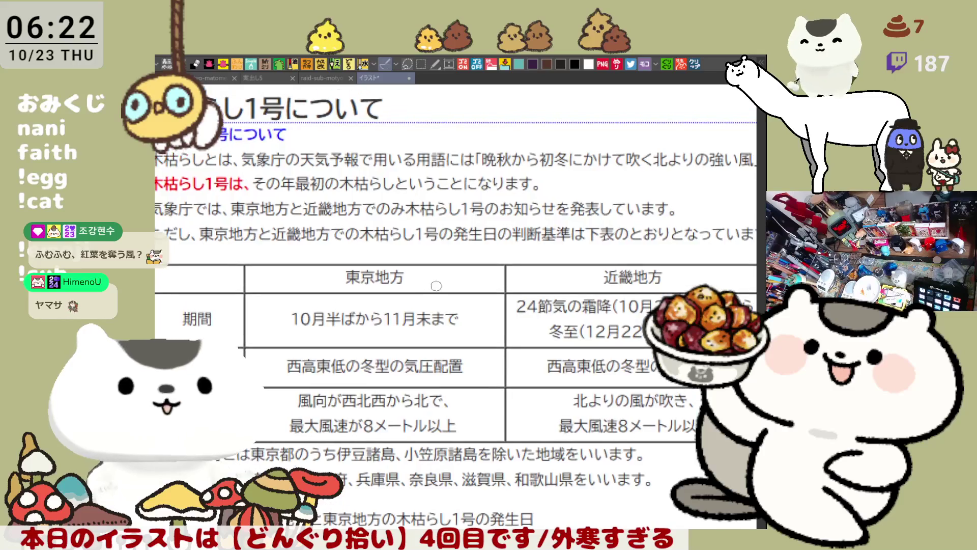
scroll(436, 286, "down", 2)
scroll(446, 218, "up", 1)
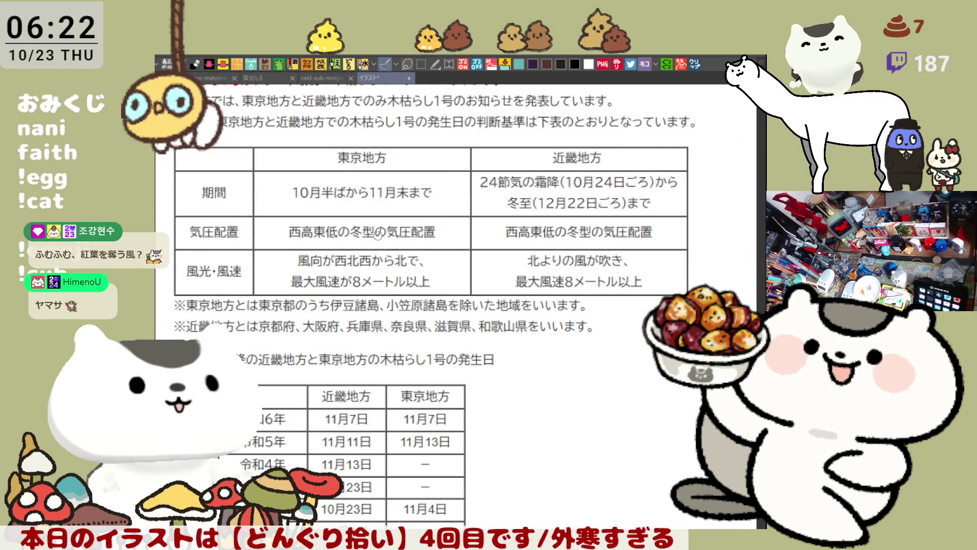
scroll(316, 244, "up", 3)
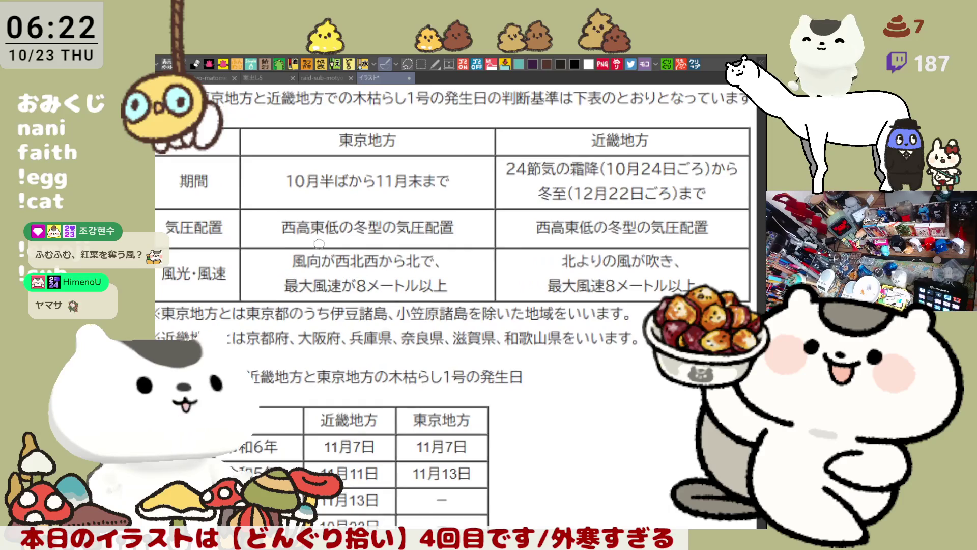
scroll(311, 241, "down", 1)
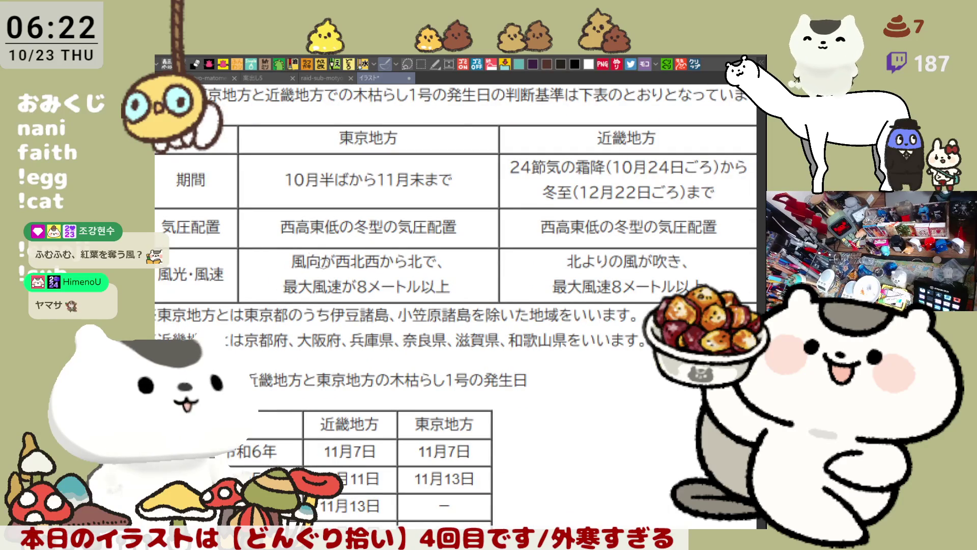
scroll(314, 250, "down", 3)
left_click_drag(550, 371, 405, 300)
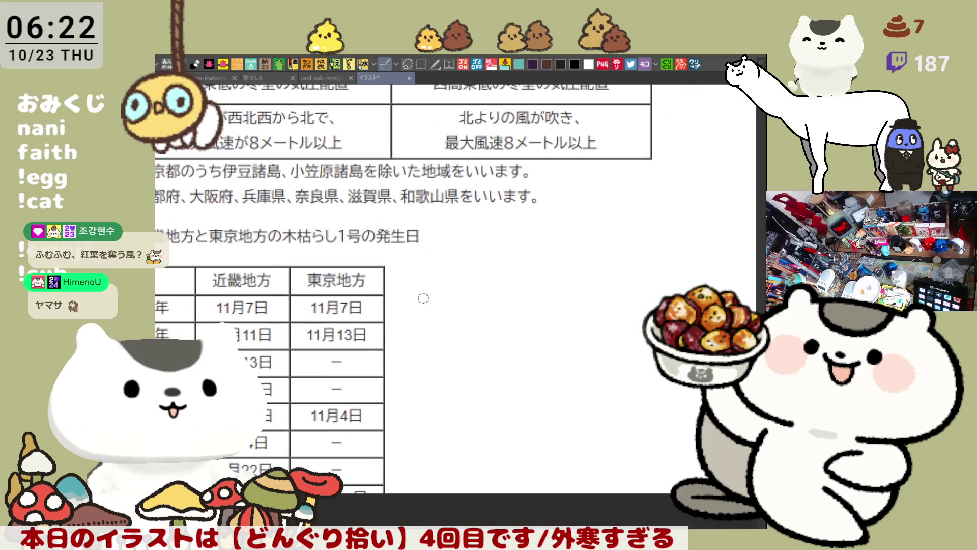
mouse_move(551, 253)
left_mouse_down()
mouse_move(493, 302)
mouse_move(542, 298)
mouse_move(578, 257)
mouse_move(615, 285)
mouse_move(544, 297)
mouse_move(565, 321)
mouse_move(583, 313)
mouse_move(589, 335)
mouse_move(564, 369)
mouse_move(555, 337)
mouse_move(525, 352)
mouse_move(512, 331)
mouse_move(529, 323)
left_mouse_up()
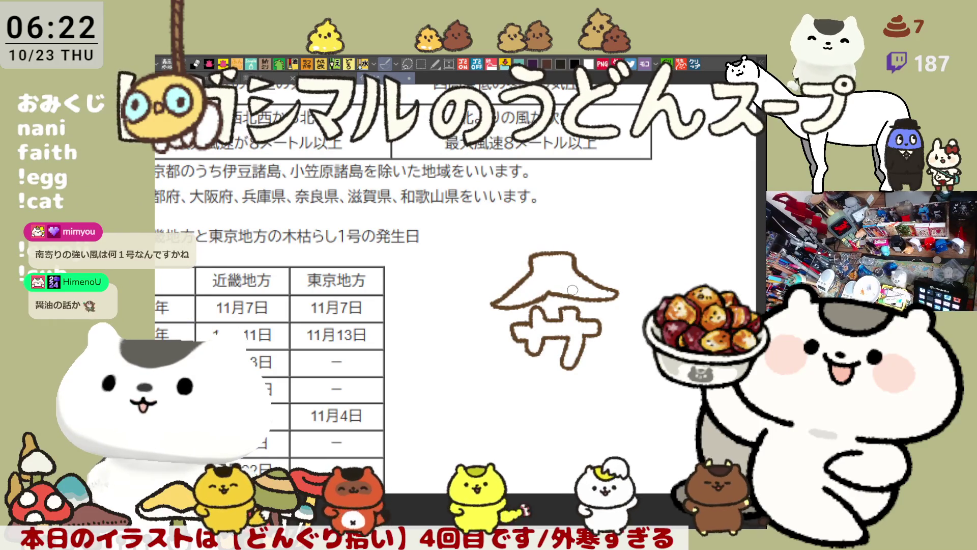
- Fill the mountain outline and the mark beneath it solid brown
left_click(572, 290)
left_click(560, 330)
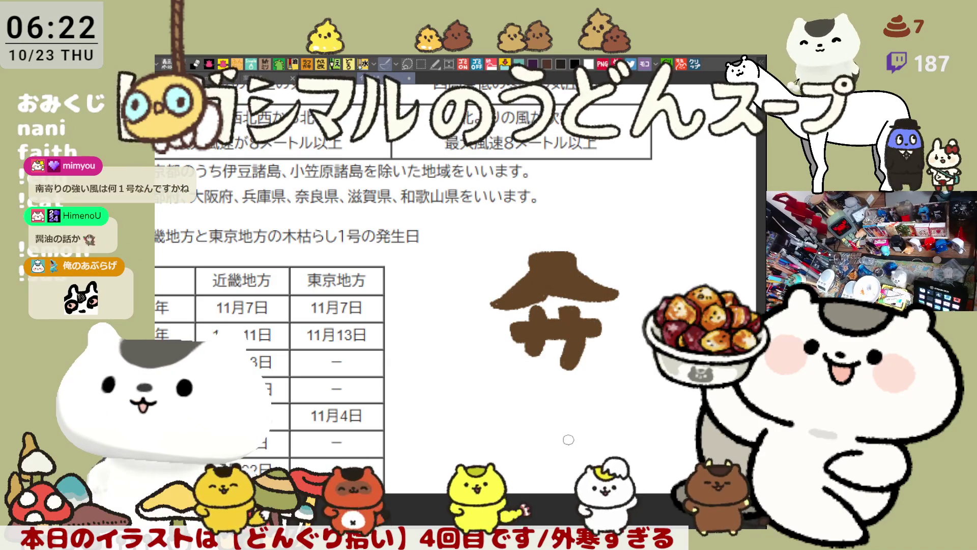
left_click_drag(536, 223, 586, 379)
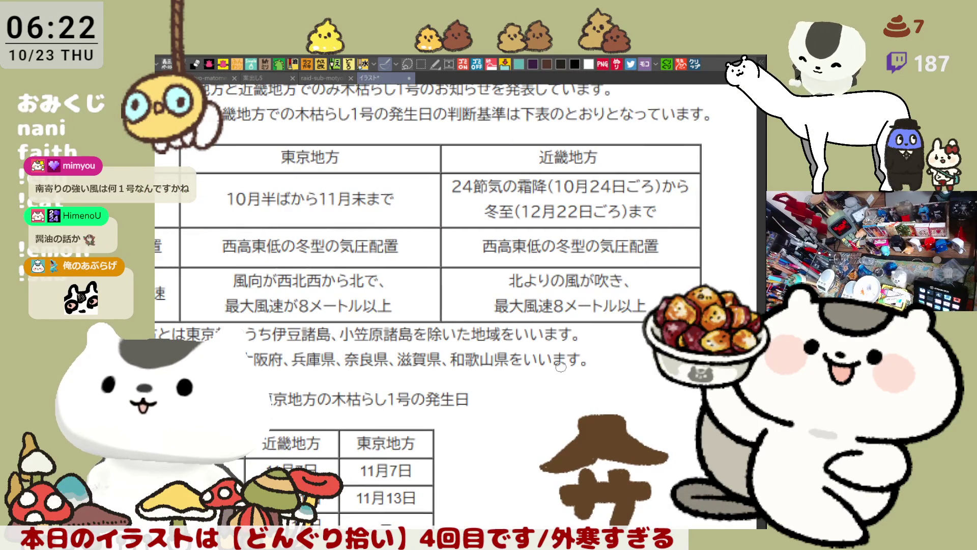
scroll(560, 366, "down", 2)
scroll(565, 347, "up", 2)
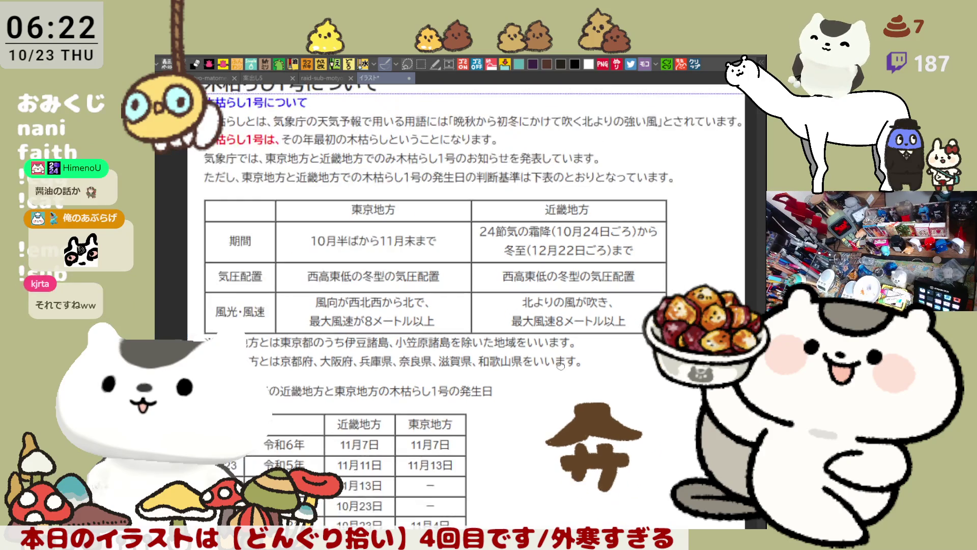
scroll(570, 325, "down", 5)
scroll(565, 321, "down", 2)
scroll(550, 331, "up", 1)
scroll(573, 367, "up", 2)
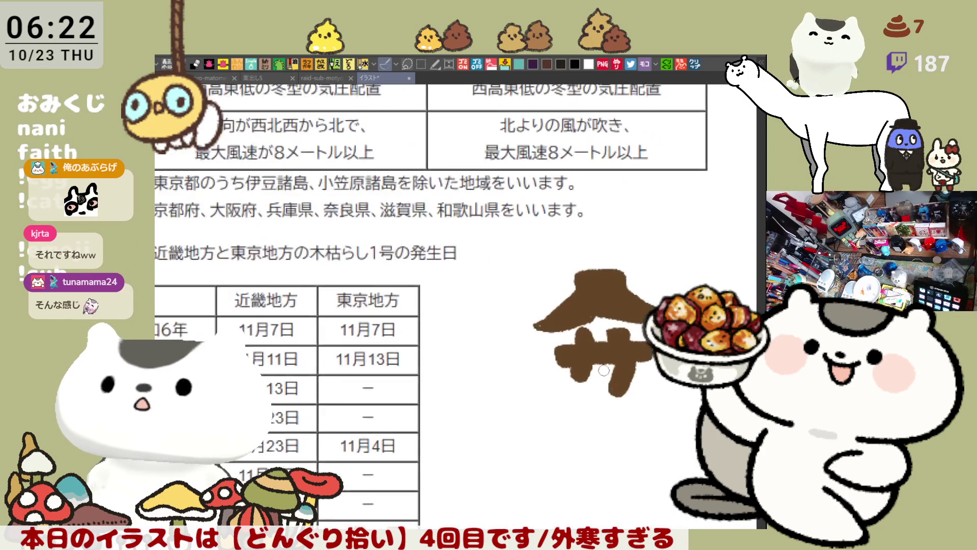
scroll(489, 324, "down", 3)
- Check the brown sketch, then switch back to the pig illustration document raid-sub-motyo2510-3
left_click_drag(490, 324, 515, 367)
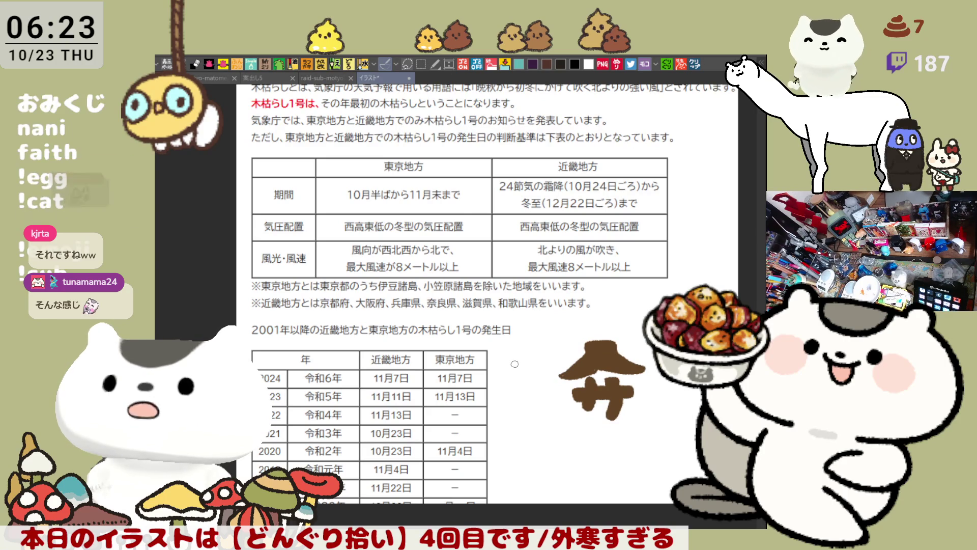
scroll(515, 363, "up", 1)
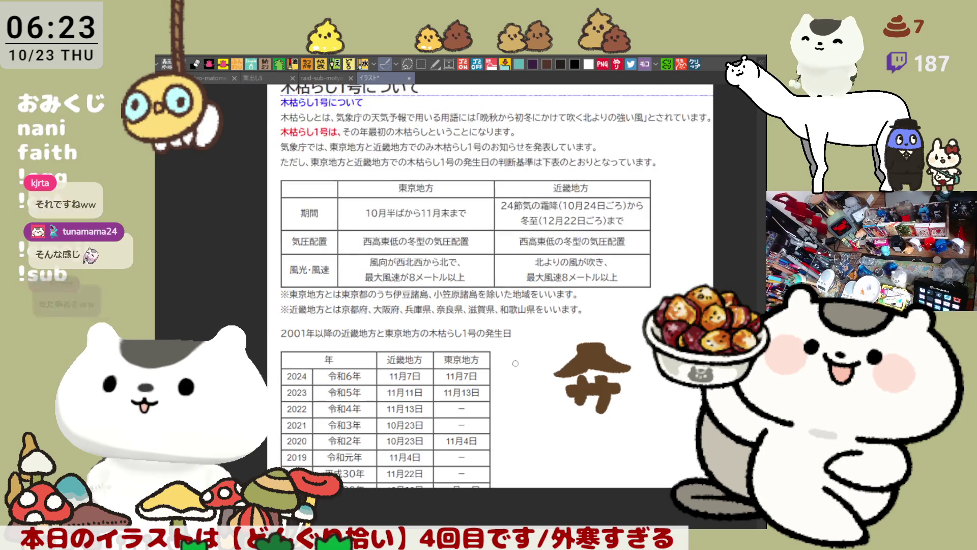
left_click_drag(515, 363, 507, 343)
scroll(457, 296, "down", 3)
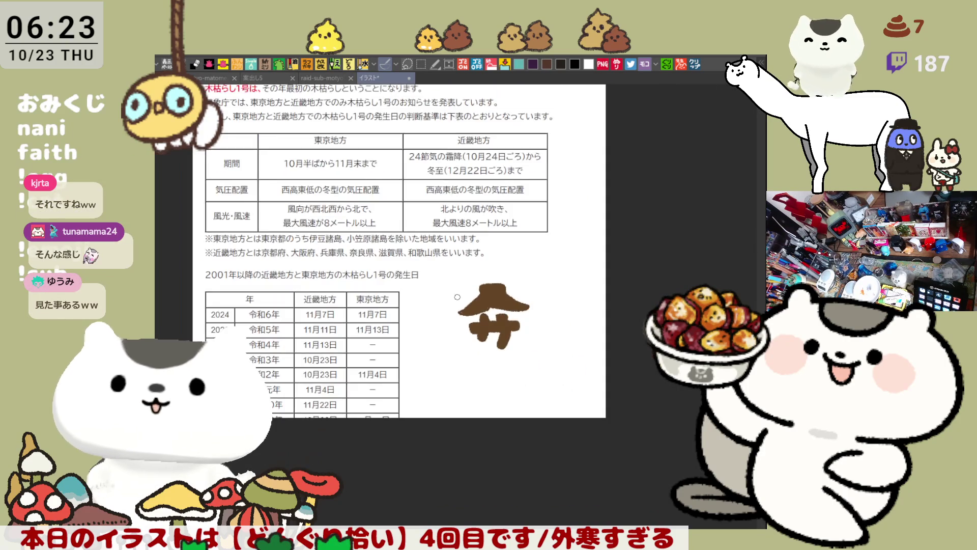
left_click_drag(470, 276, 511, 365)
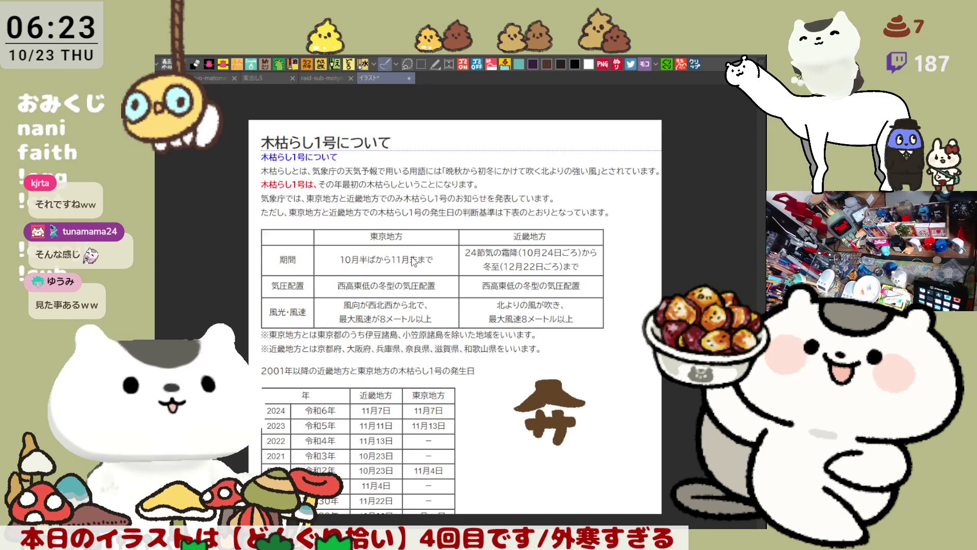
key("ctrl+shift+Tab")
scroll(615, 349, "up", 2)
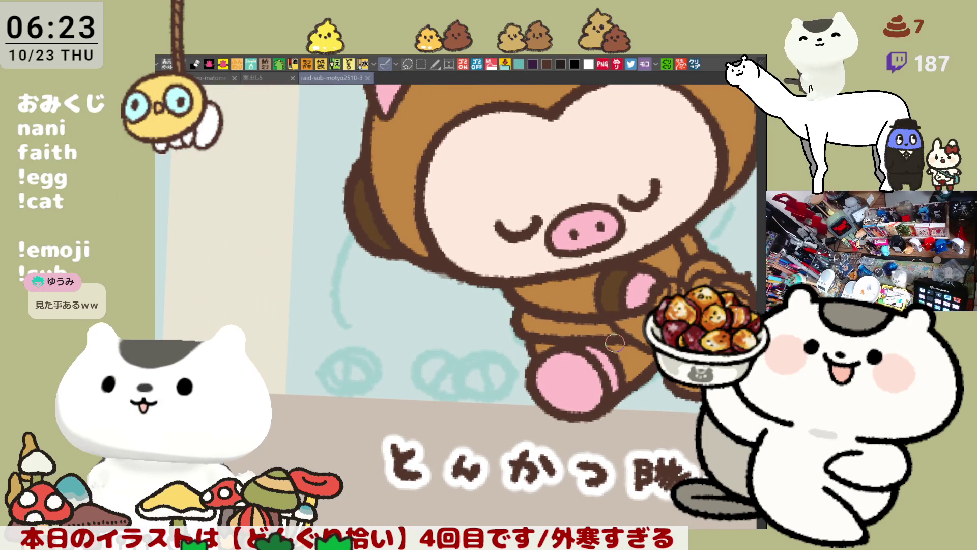
- Paint a pink blush on the pig's cheek
scroll(616, 345, "down", 2)
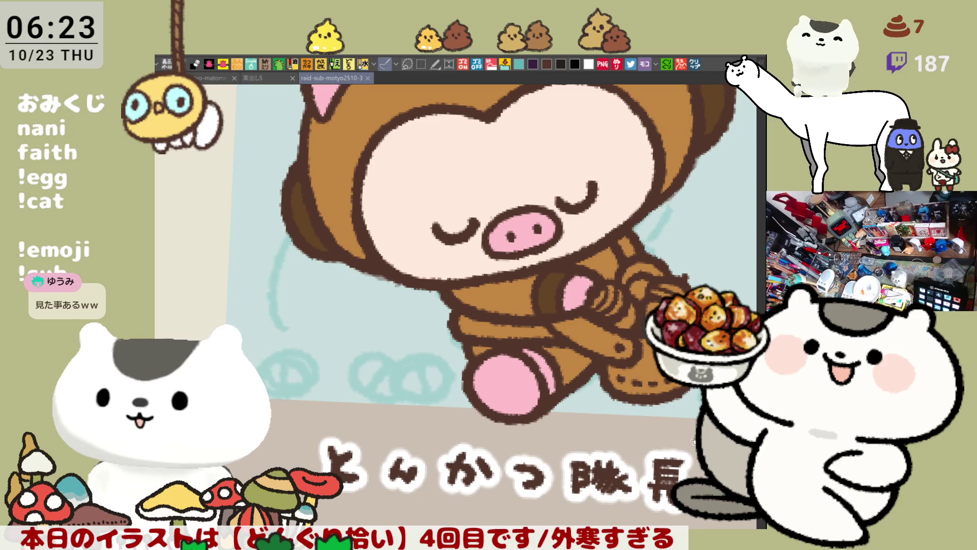
scroll(503, 306, "up", 2)
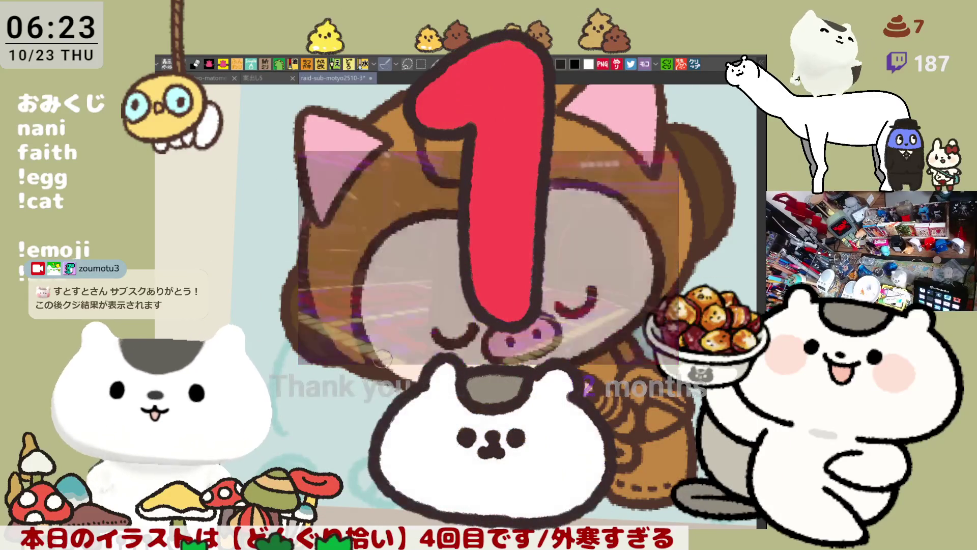
left_click(414, 385)
mouse_move(574, 304)
left_mouse_down()
mouse_move(604, 295)
mouse_move(621, 311)
mouse_move(606, 285)
mouse_move(626, 279)
left_mouse_up()
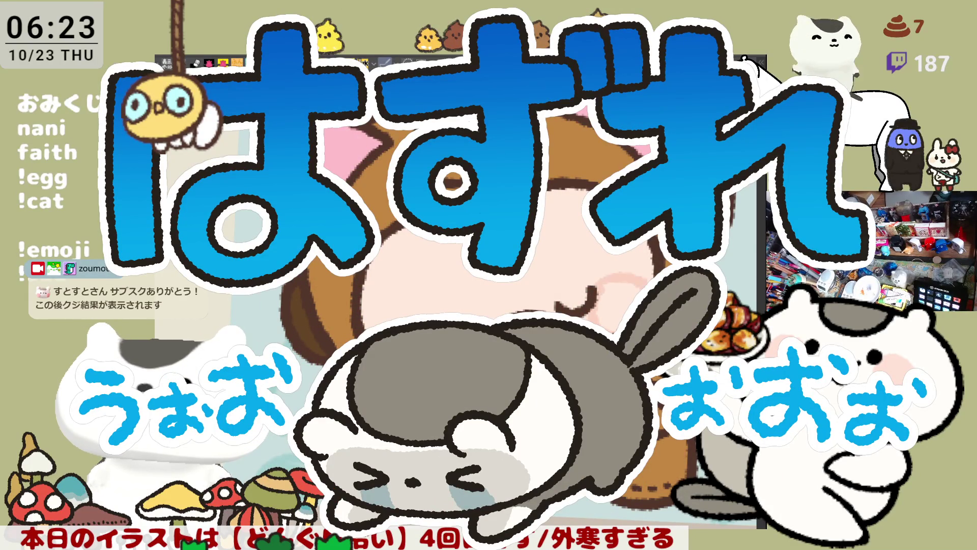
- Paint over the stray part of the pale basket handle with the light blue background colour
scroll(636, 229, "up", 3)
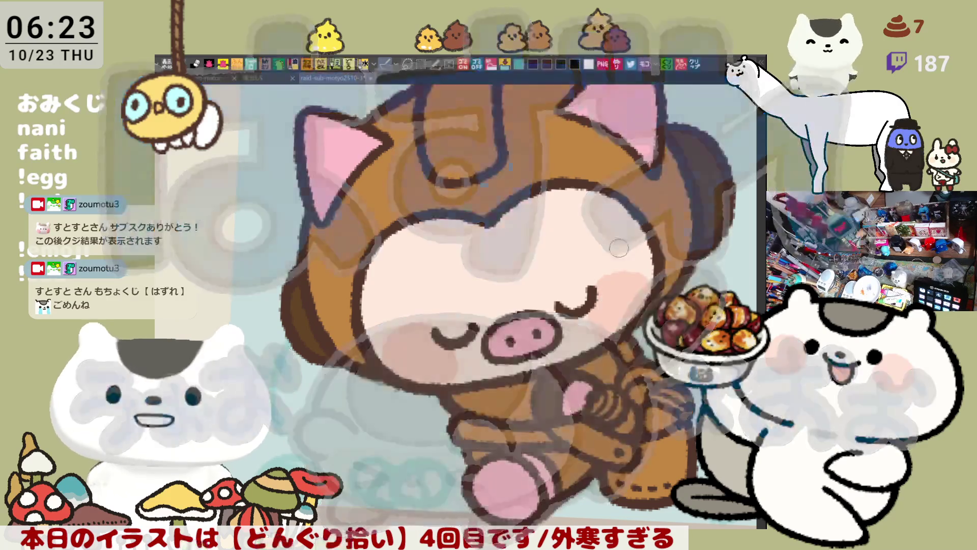
scroll(580, 346, "down", 8)
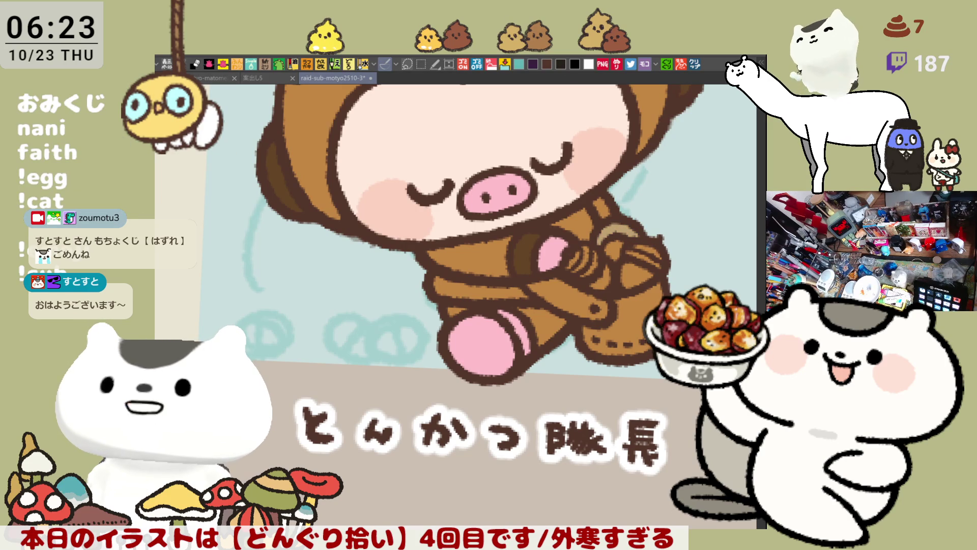
mouse_move(649, 236)
left_mouse_down()
mouse_move(604, 229)
mouse_move(634, 235)
left_mouse_up()
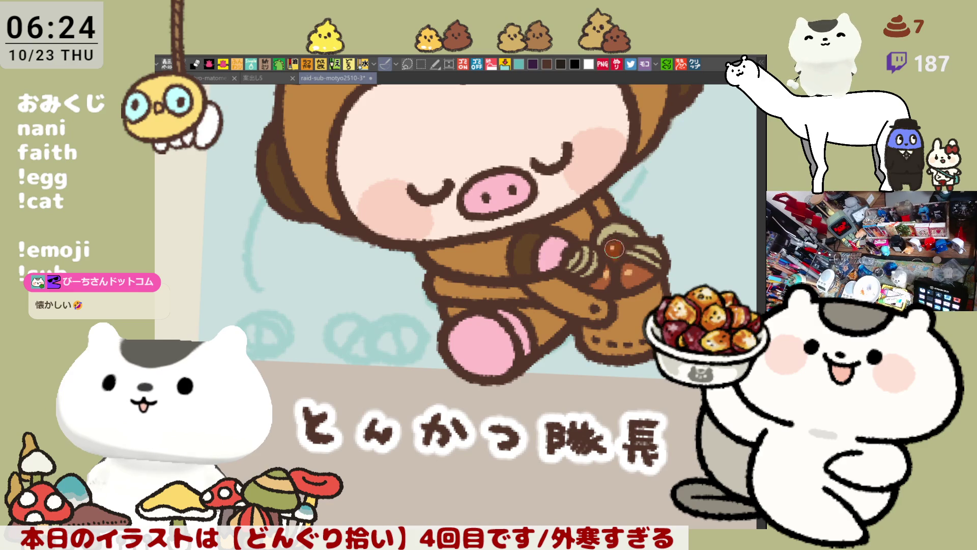
- Zoom in on the pig and brush over the basket beside its leg
scroll(613, 342, "up", 2)
scroll(613, 343, "up", 3)
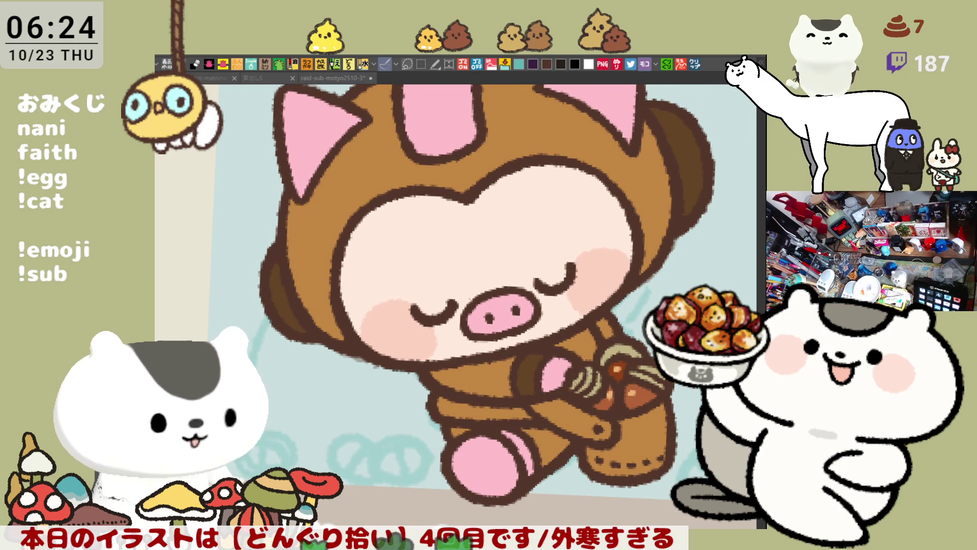
scroll(197, 268, "down", 3)
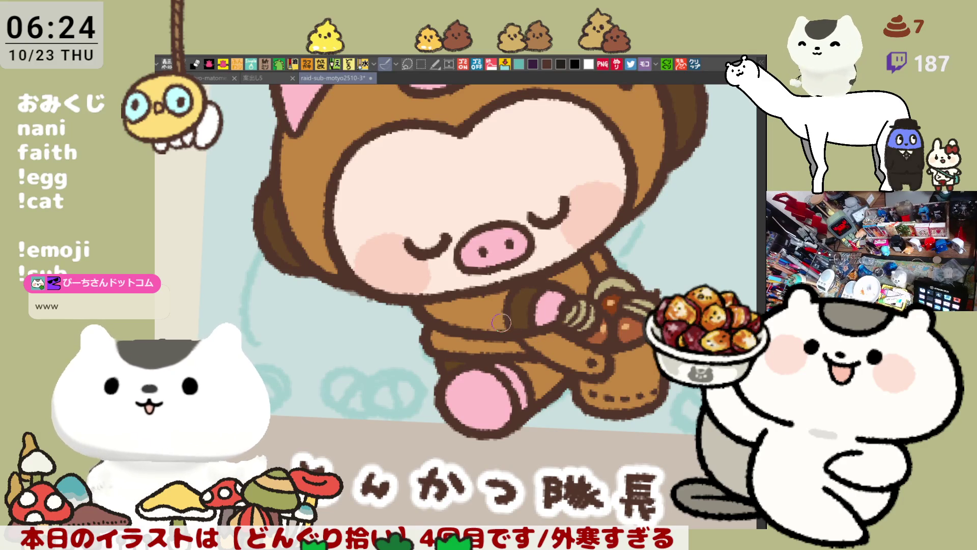
scroll(509, 324, "up", 1)
left_click_drag(509, 324, 568, 375)
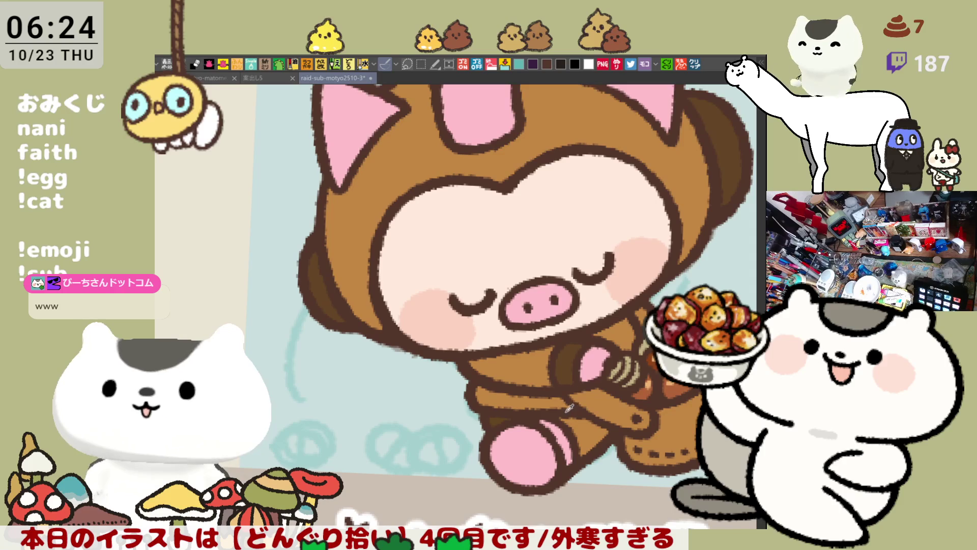
left_click_drag(591, 424, 592, 450)
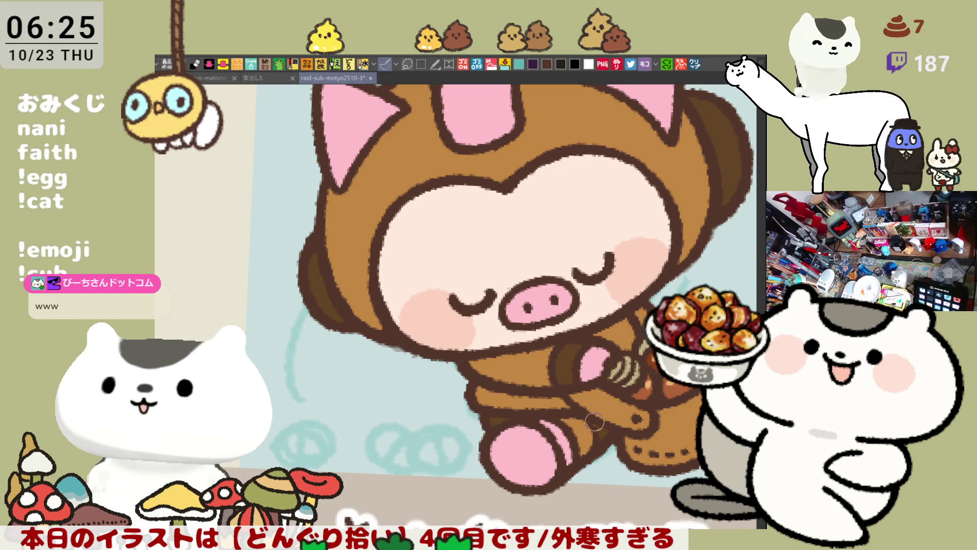
scroll(603, 422, "down", 3)
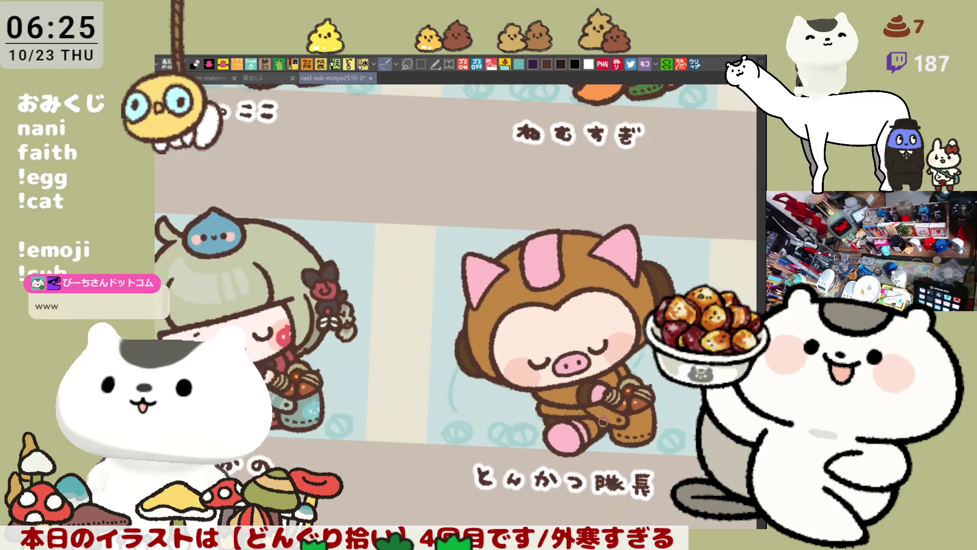
- Extend the pig's pink foot to the right
scroll(604, 423, "down", 2)
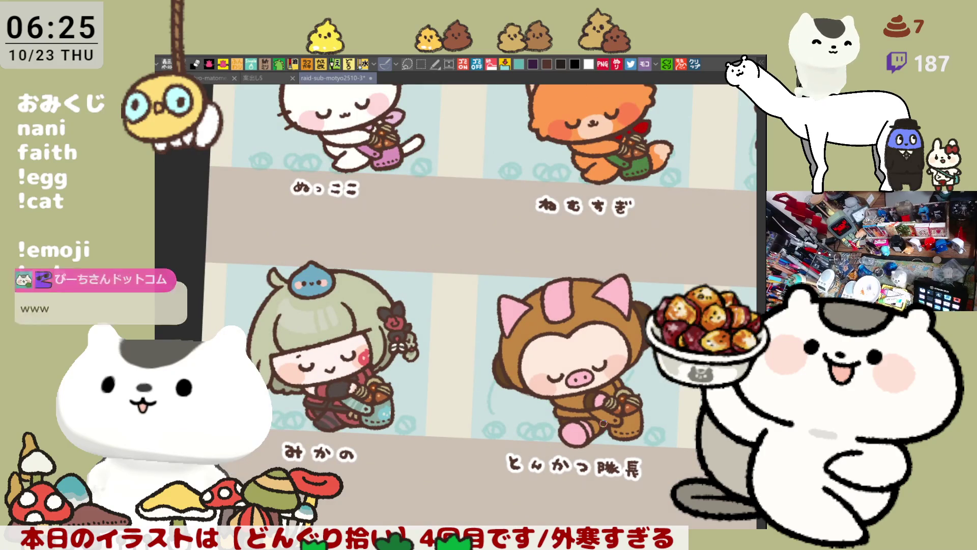
scroll(603, 423, "up", 5)
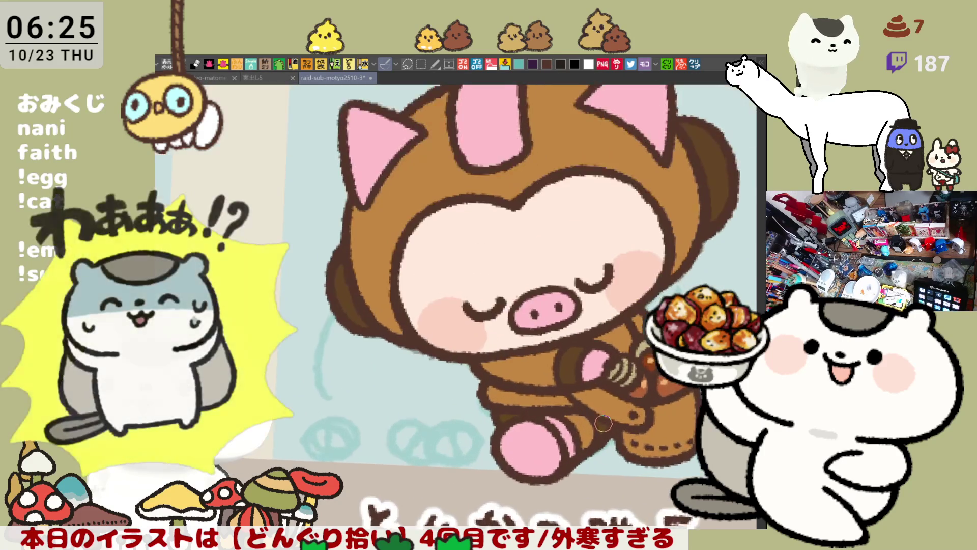
left_click_drag(599, 407, 624, 458)
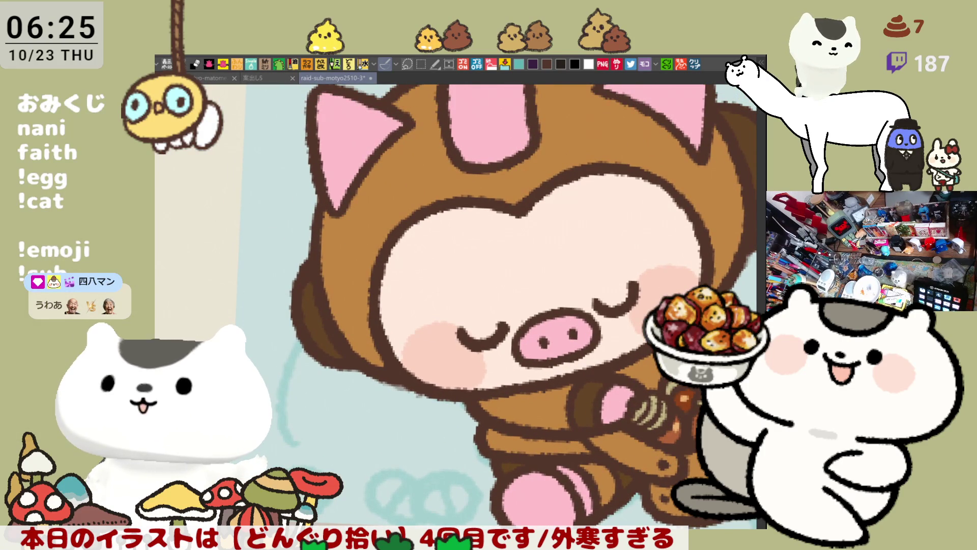
left_click_drag(504, 500, 573, 498)
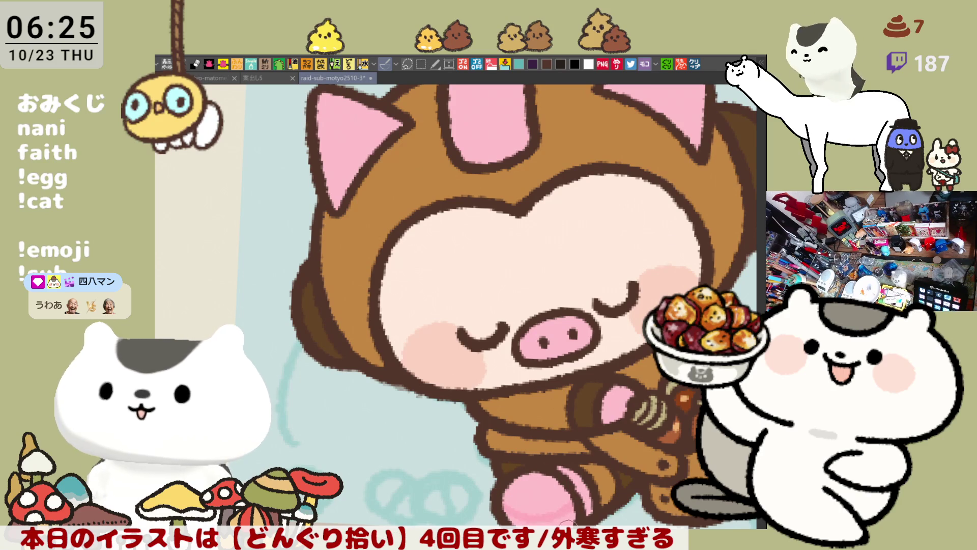
- Add lighter pink highlights to the pig's ears and helmet stripes
mouse_move(585, 396)
left_mouse_down()
mouse_move(615, 445)
mouse_move(564, 520)
left_mouse_up()
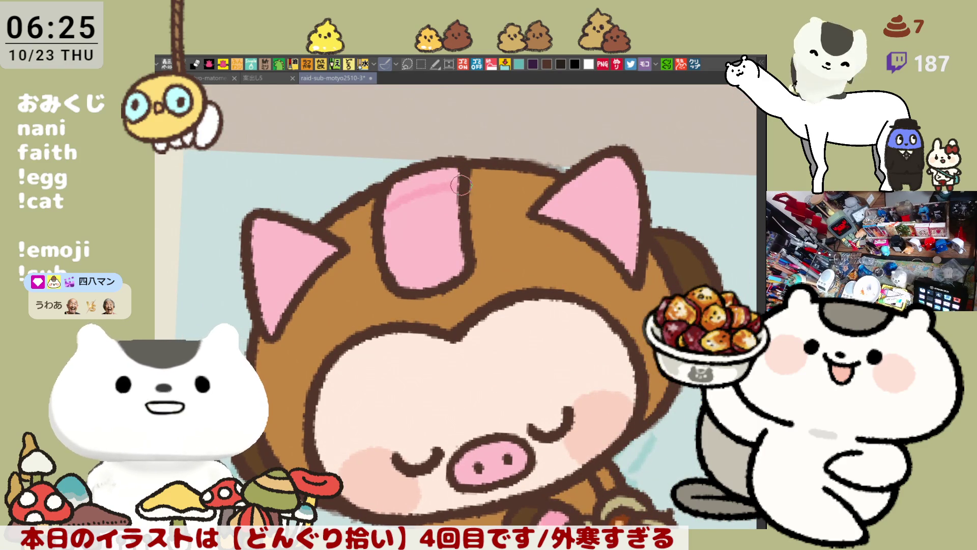
left_click_drag(458, 438, 560, 377)
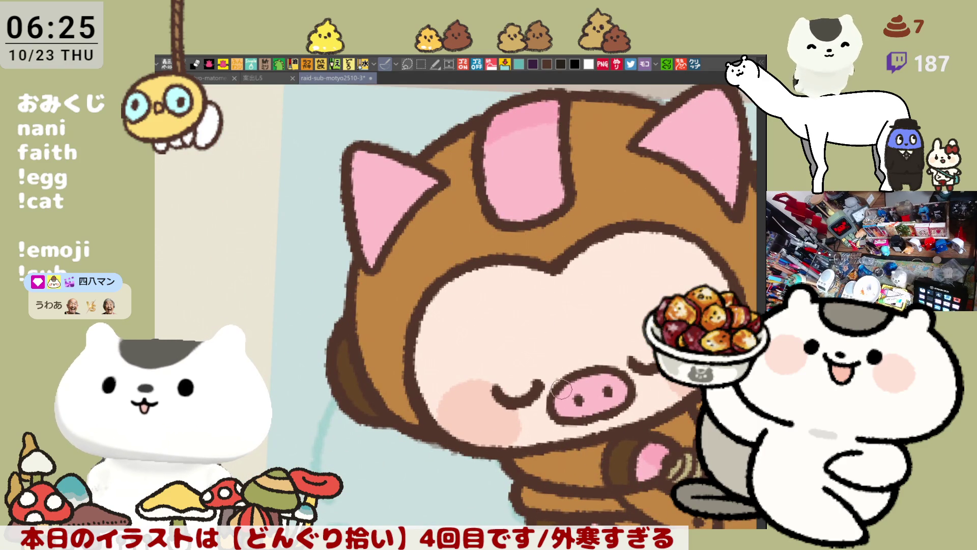
scroll(582, 481, "down", 3)
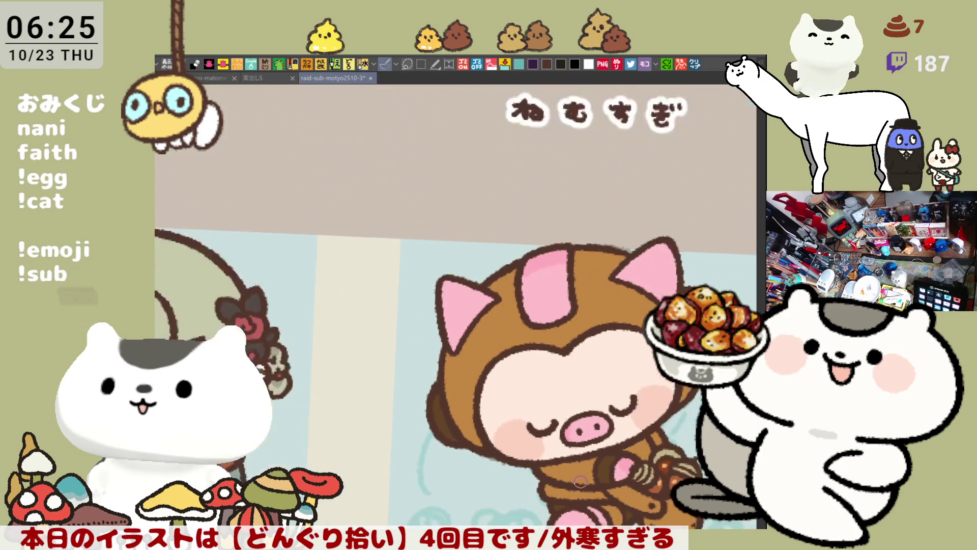
scroll(461, 297, "up", 5)
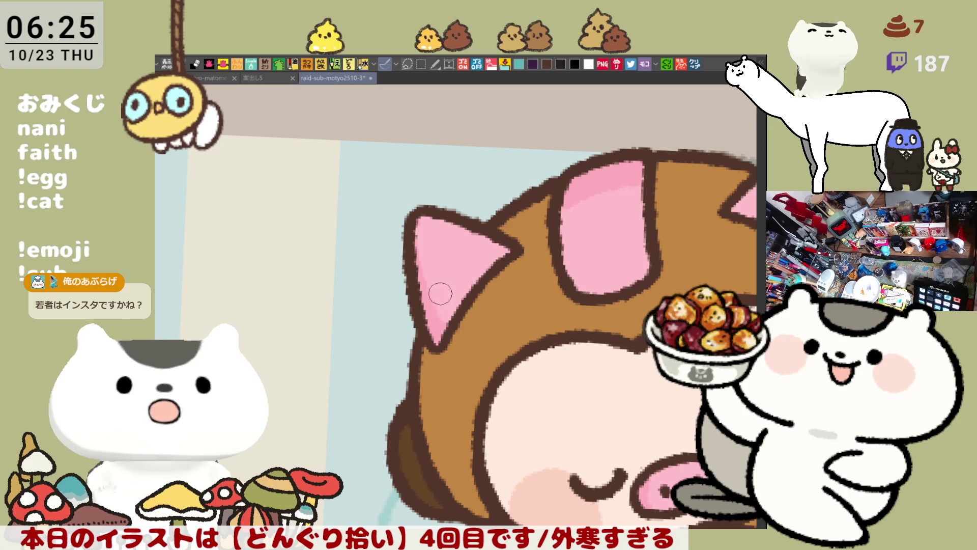
scroll(574, 323, "right", 5)
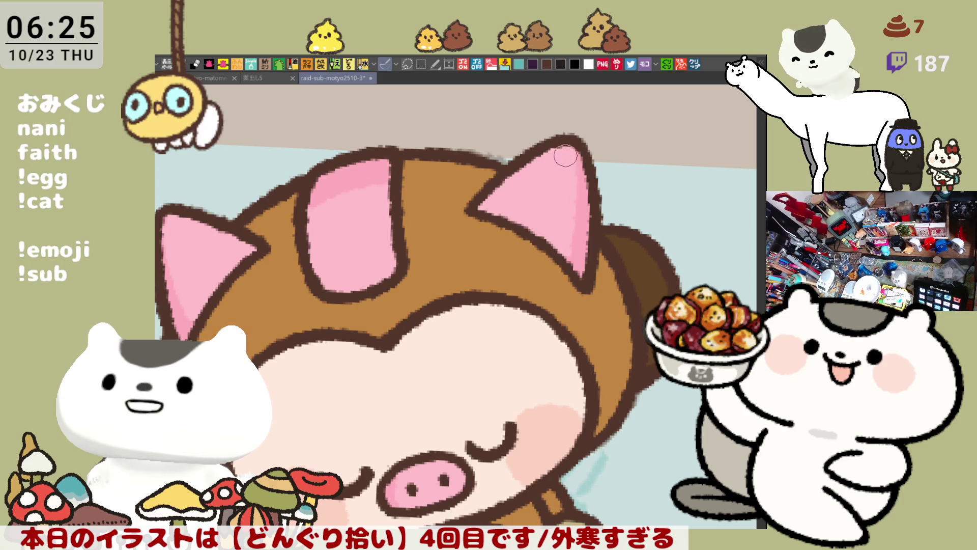
- Save the illustration with Ctrl+S
key("ctrl+s")
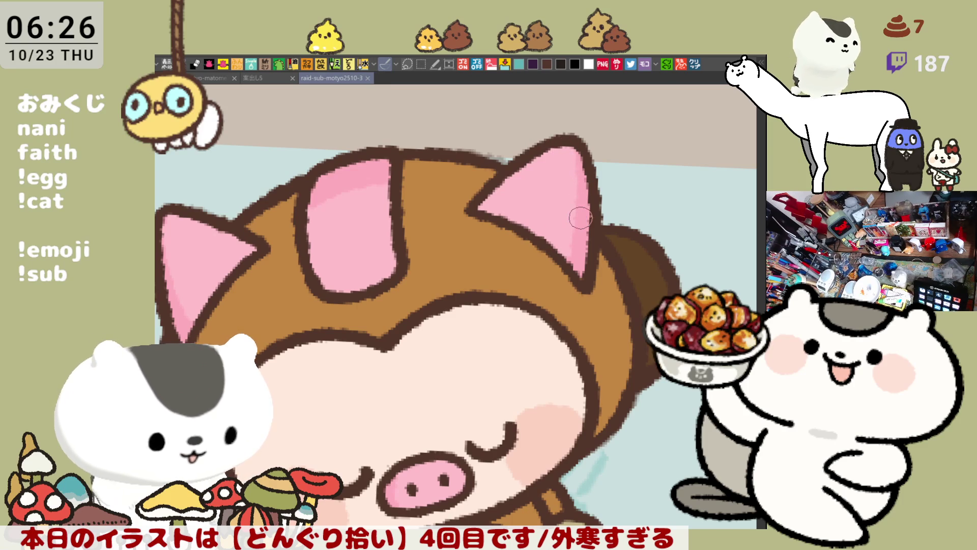
scroll(581, 218, "down", 3)
scroll(576, 217, "down", 2)
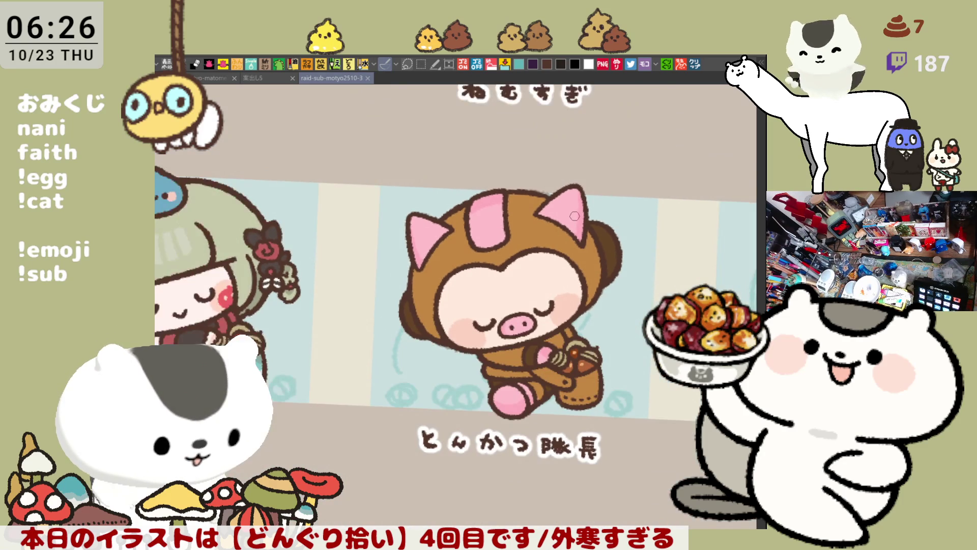
- Brush pink over the pig's acorn basket
mouse_move(575, 216)
left_mouse_down()
mouse_move(635, 229)
mouse_move(566, 206)
left_mouse_up()
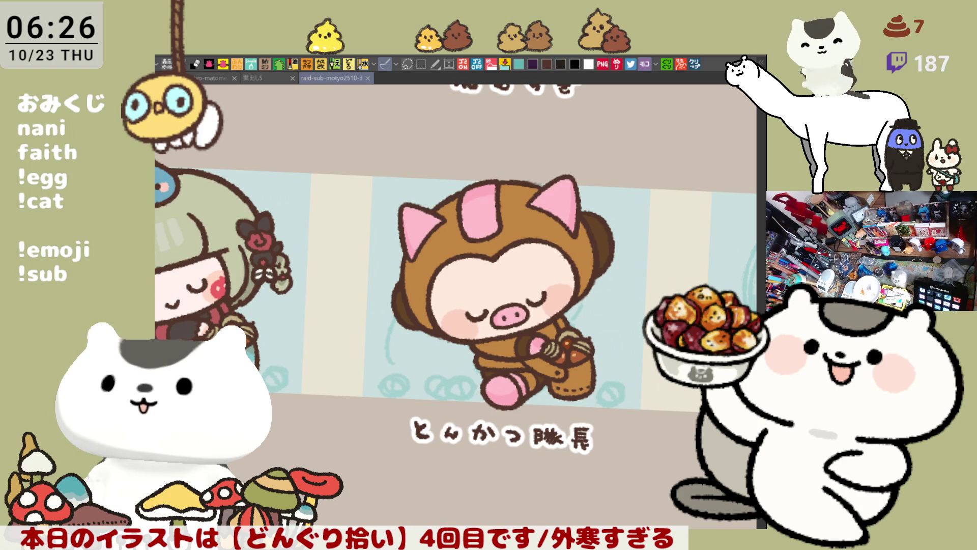
mouse_move(529, 364)
left_mouse_down()
mouse_move(595, 377)
mouse_move(599, 400)
left_mouse_up()
scroll(599, 401, "up", 10)
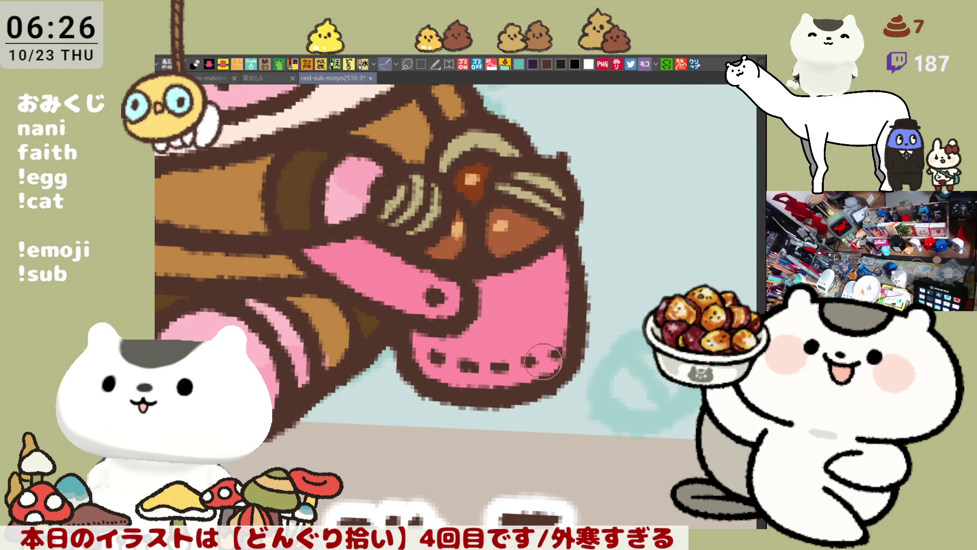
scroll(554, 334, "down", 3)
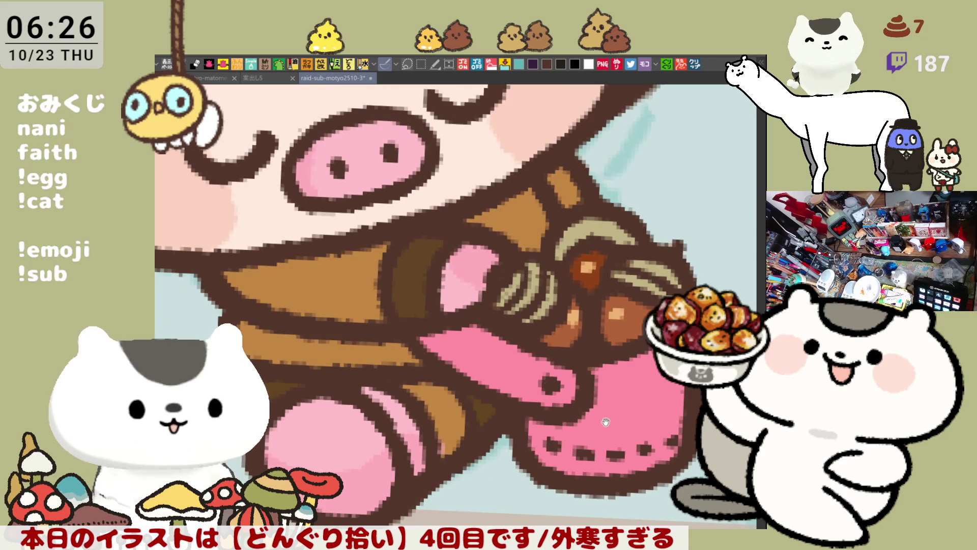
scroll(560, 324, "up", 3)
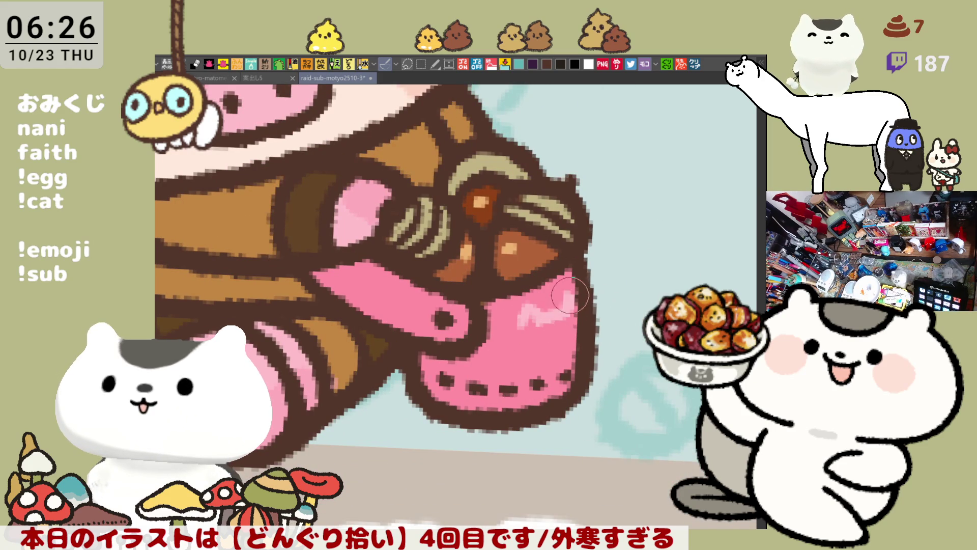
scroll(569, 295, "down", 3)
scroll(569, 296, "up", 3)
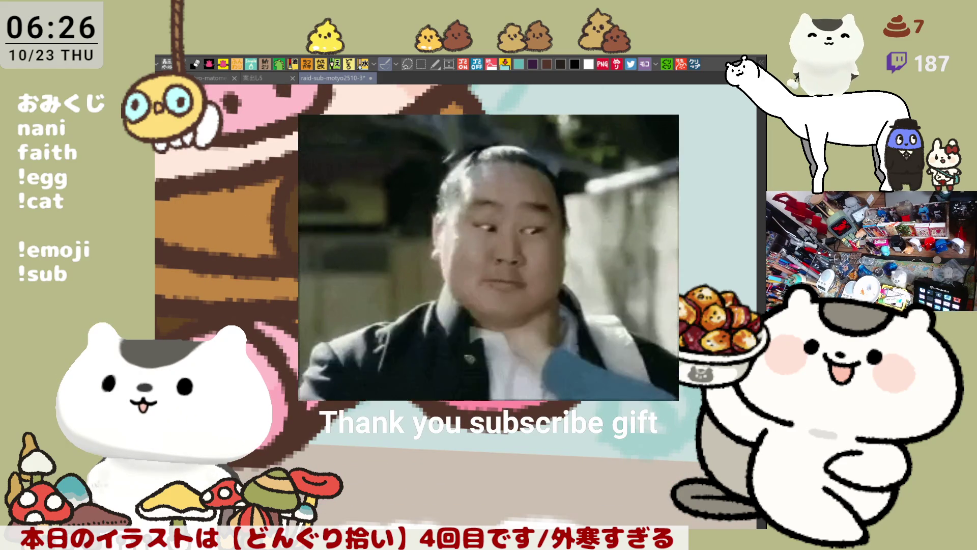
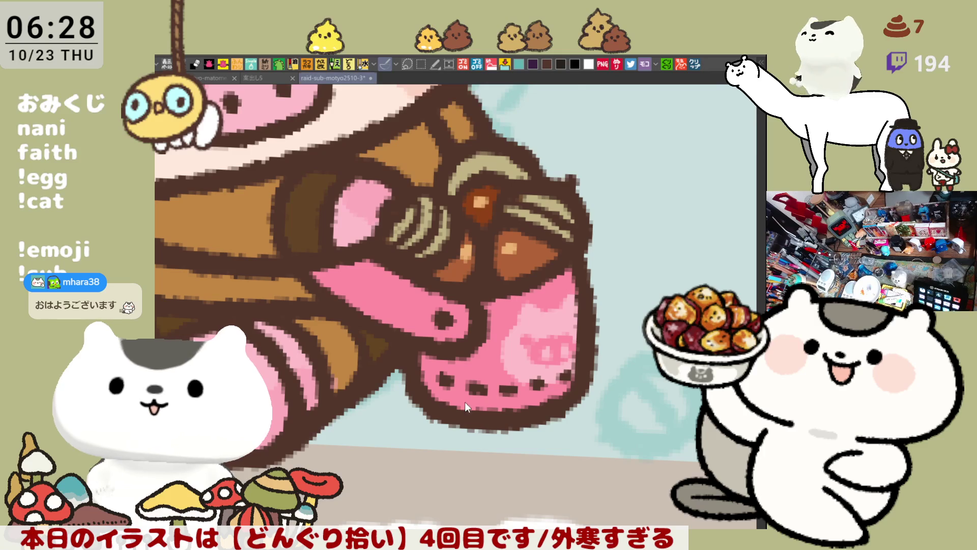
- Blend the light-pink shading on the pig character's acorn basket
scroll(613, 391, "down", 3)
scroll(613, 391, "up", 3)
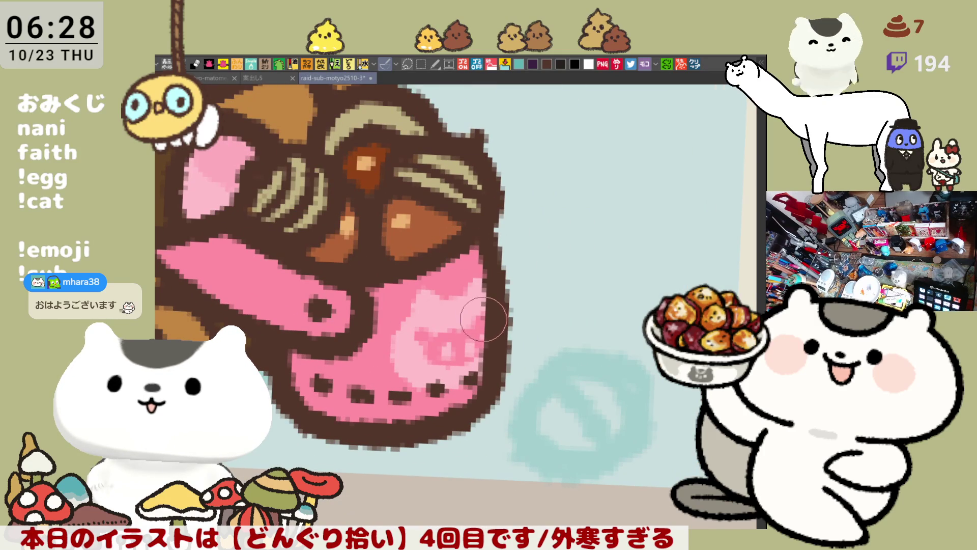
mouse_move(423, 331)
left_mouse_down()
mouse_move(430, 337)
mouse_move(421, 335)
mouse_move(460, 319)
mouse_move(482, 341)
mouse_move(480, 313)
mouse_move(439, 316)
mouse_move(412, 344)
mouse_move(428, 324)
mouse_move(425, 356)
mouse_move(470, 330)
mouse_move(457, 359)
mouse_move(448, 346)
mouse_move(456, 316)
mouse_move(448, 350)
mouse_move(479, 351)
mouse_move(423, 315)
mouse_move(431, 310)
mouse_move(415, 319)
mouse_move(446, 327)
mouse_move(422, 325)
mouse_move(432, 321)
mouse_move(423, 316)
mouse_move(472, 312)
left_mouse_up()
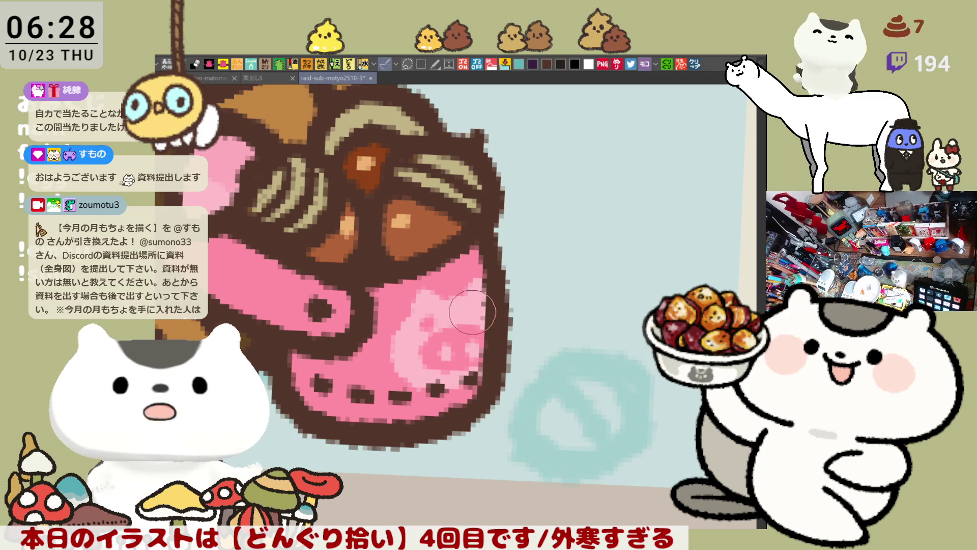
- Cover the pig motif in medium pink and add a light-pink curved highlight
left_click(447, 280)
left_click_drag(423, 305, 452, 338)
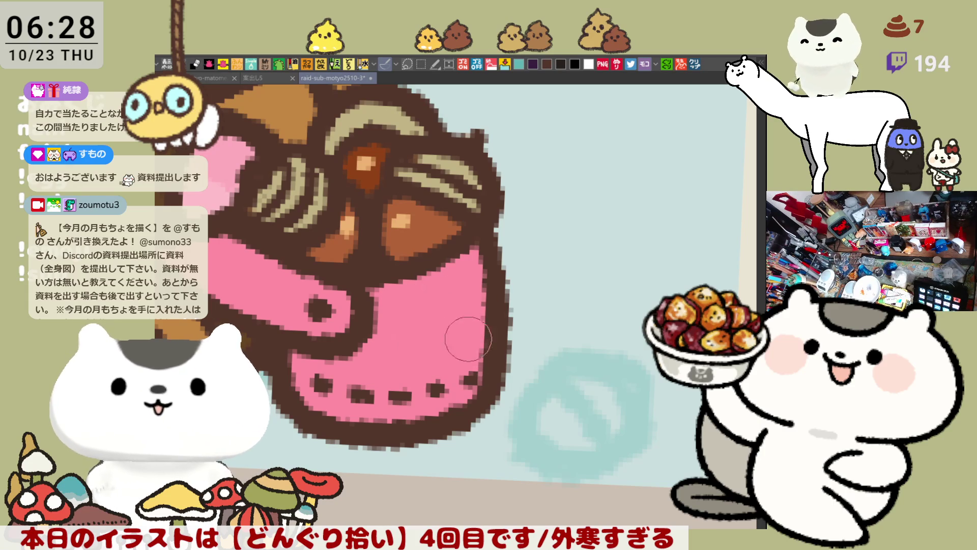
scroll(450, 326, "left", 3)
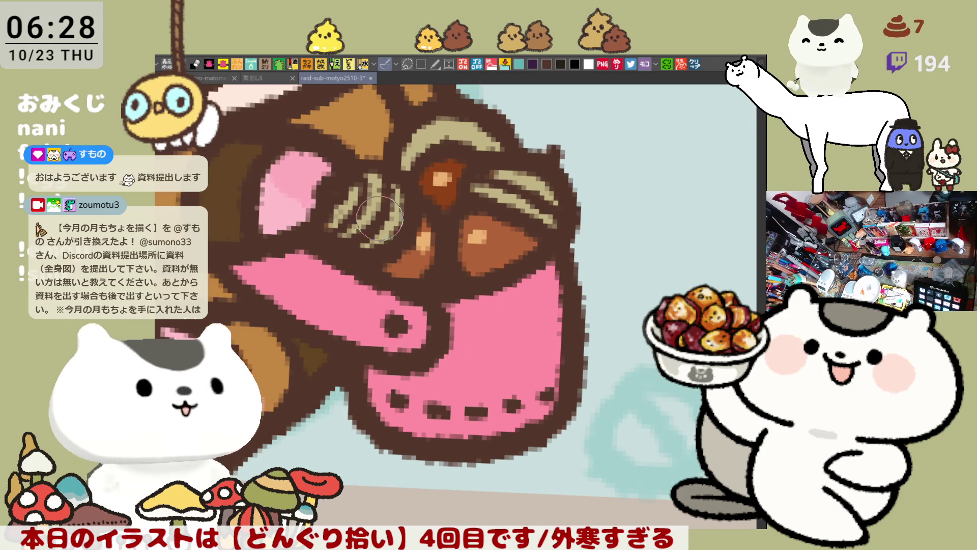
mouse_move(481, 338)
left_mouse_down()
mouse_move(501, 385)
mouse_move(529, 387)
mouse_move(541, 359)
mouse_move(521, 318)
mouse_move(550, 331)
mouse_move(519, 326)
mouse_move(513, 351)
mouse_move(560, 351)
mouse_move(515, 316)
mouse_move(507, 364)
mouse_move(543, 349)
mouse_move(530, 305)
mouse_move(489, 306)
mouse_move(517, 331)
left_mouse_up()
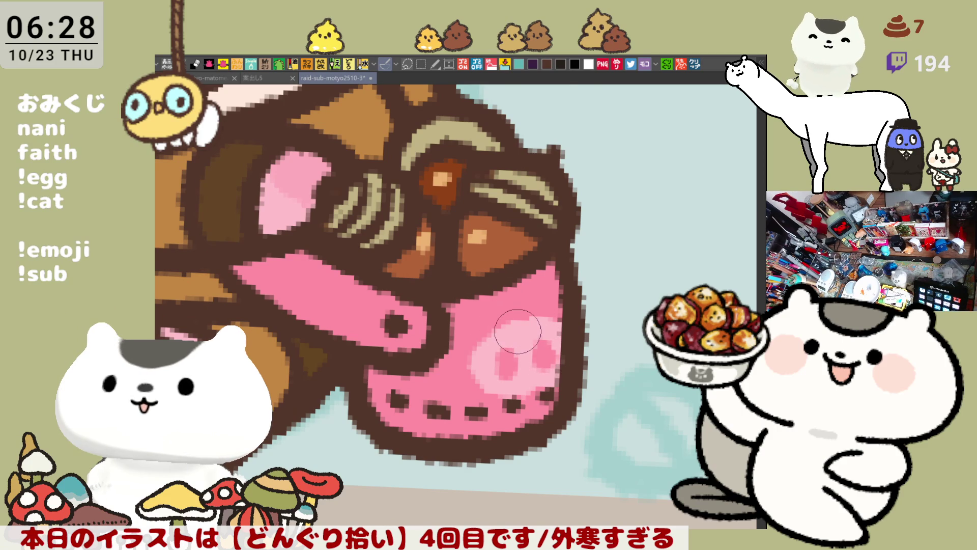
scroll(518, 331, "down", 6)
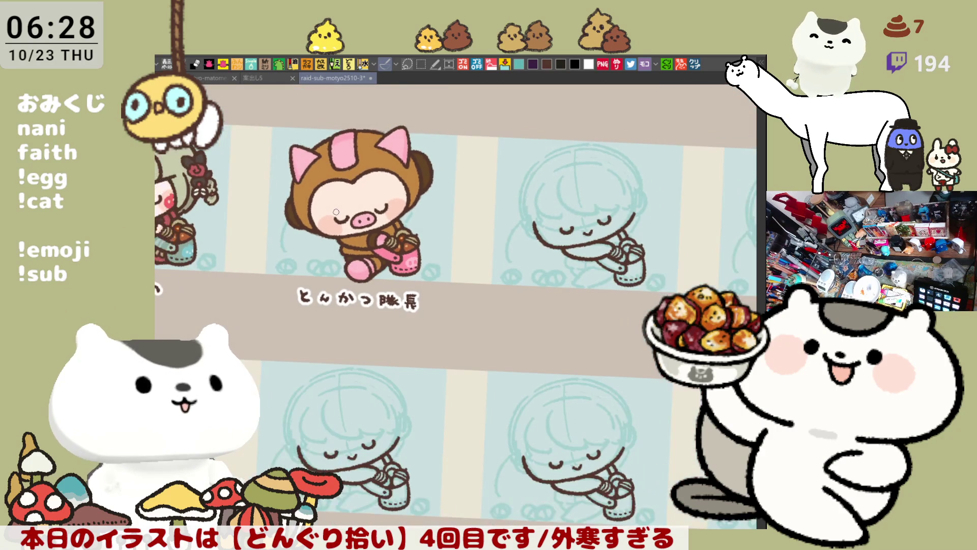
left_click_drag(336, 212, 431, 255)
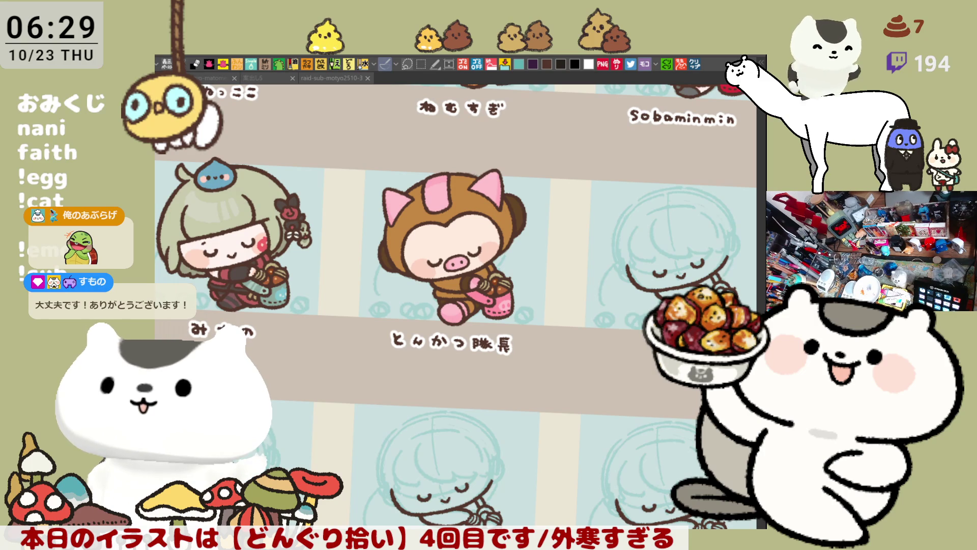
scroll(442, 328, "down", 2)
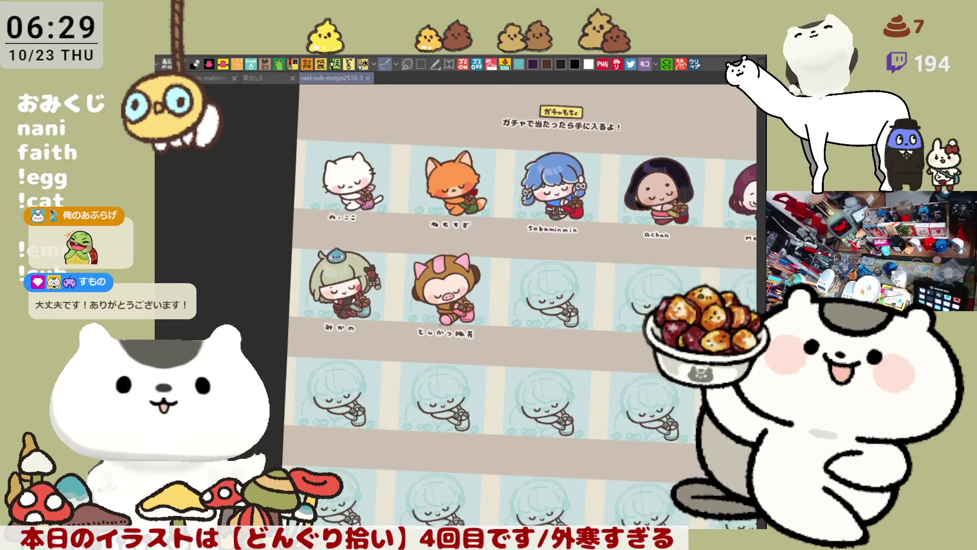
mouse_move(606, 365)
left_mouse_down()
mouse_move(560, 371)
mouse_move(548, 348)
left_mouse_up()
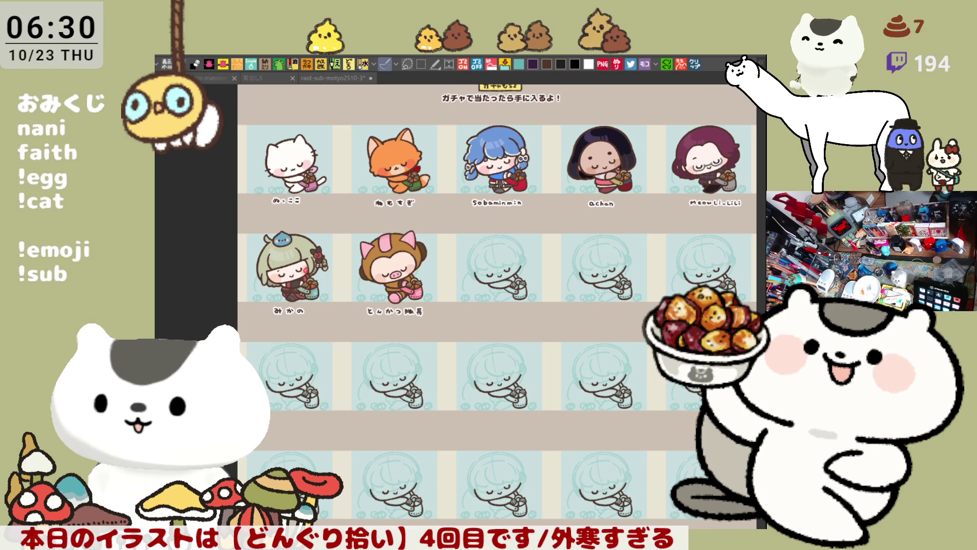
- Hand-letter a three-character name beneath the ghost-costume tile, redoing the misplaced first stroke
scroll(634, 472, "up", 5)
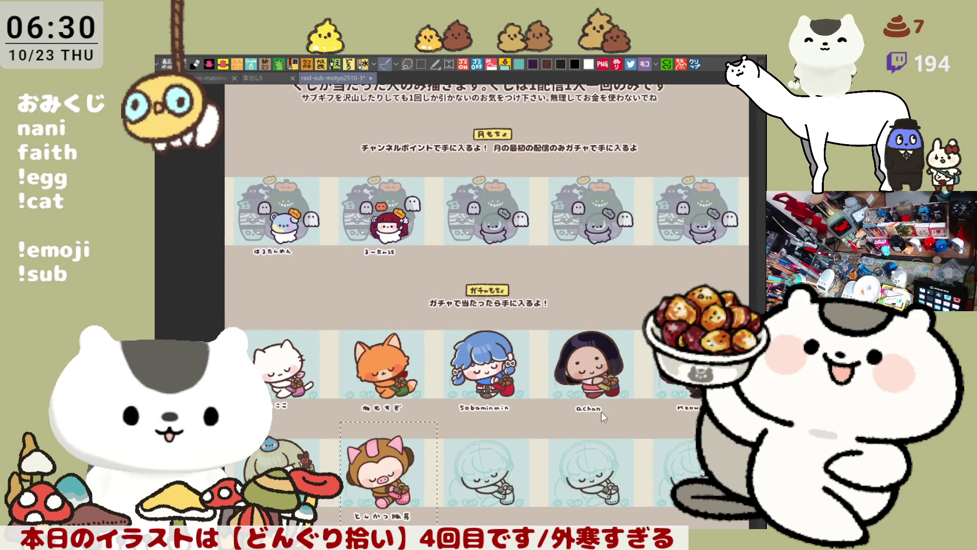
scroll(524, 367, "up", 5)
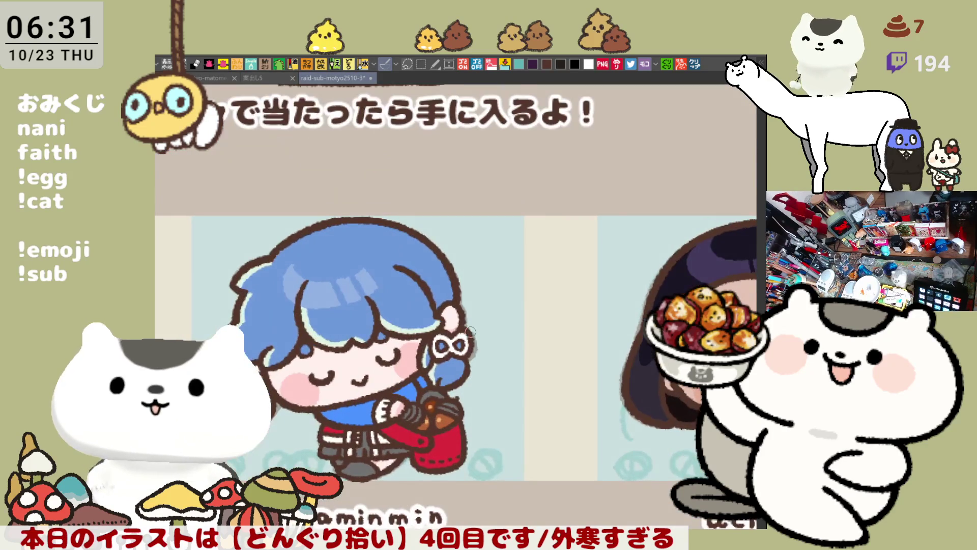
scroll(532, 302, "down", 5)
scroll(532, 302, "up", 5)
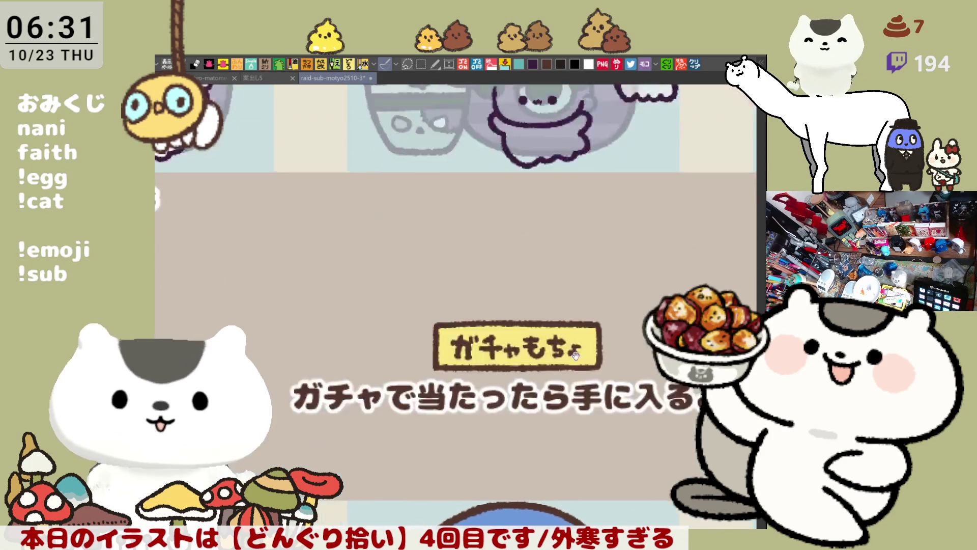
scroll(506, 315, "up", 3)
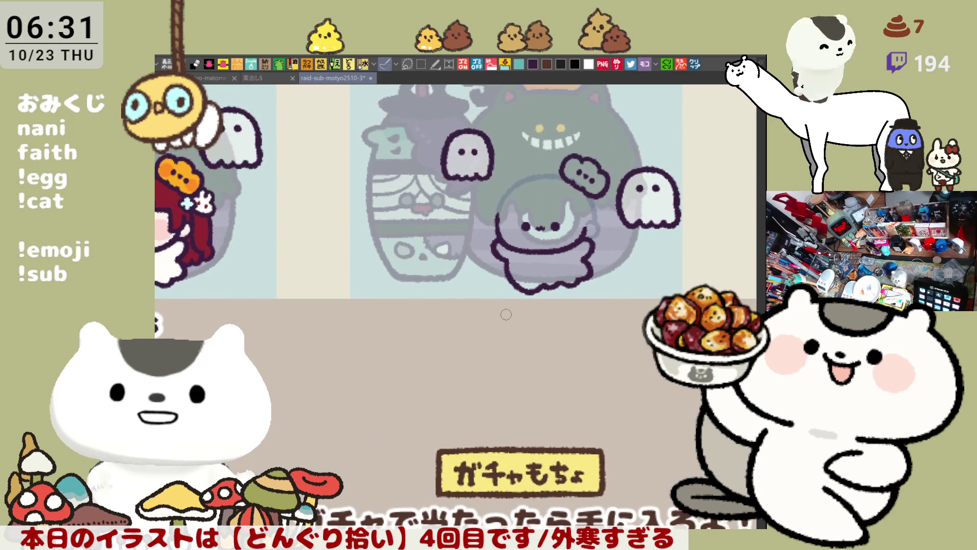
scroll(506, 314, "up", 2)
scroll(506, 314, "down", 4)
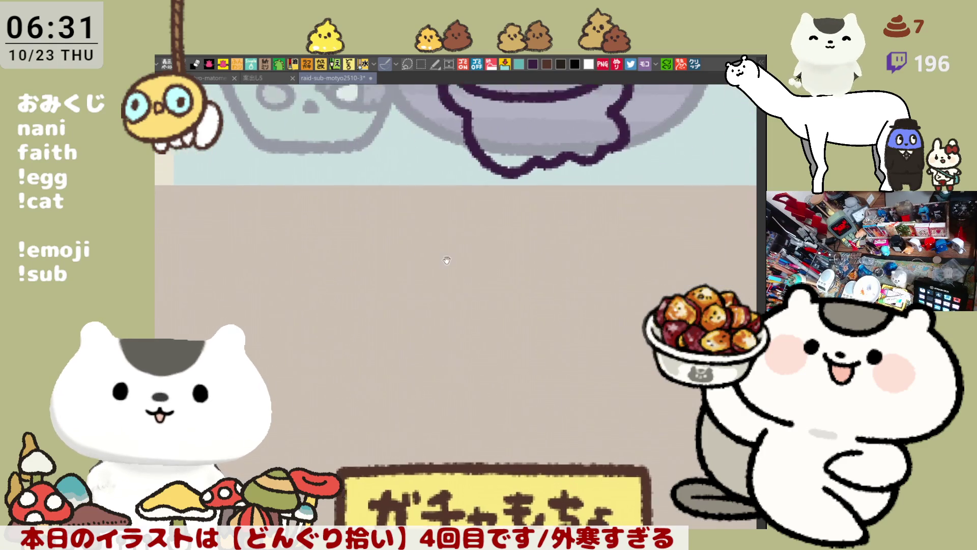
mouse_move(388, 219)
left_mouse_down()
mouse_move(420, 219)
mouse_move(398, 240)
mouse_move(403, 252)
left_mouse_up()
key("ctrl+z")
mouse_move(451, 213)
left_mouse_down()
mouse_move(475, 215)
mouse_move(492, 236)
mouse_move(482, 249)
left_mouse_up()
mouse_move(519, 208)
left_mouse_down()
mouse_move(515, 249)
mouse_move(539, 227)
mouse_move(559, 238)
left_mouse_up()
- Bring the next blank sketch tile into close view
scroll(545, 235, "down", 5)
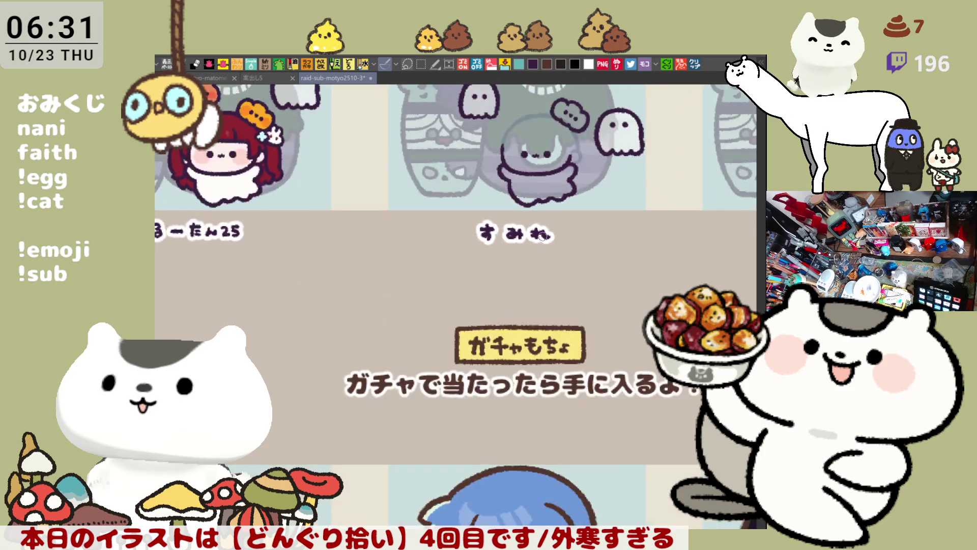
left_click_drag(502, 449, 502, 234)
scroll(459, 286, "up", 5)
scroll(460, 286, "up", 1)
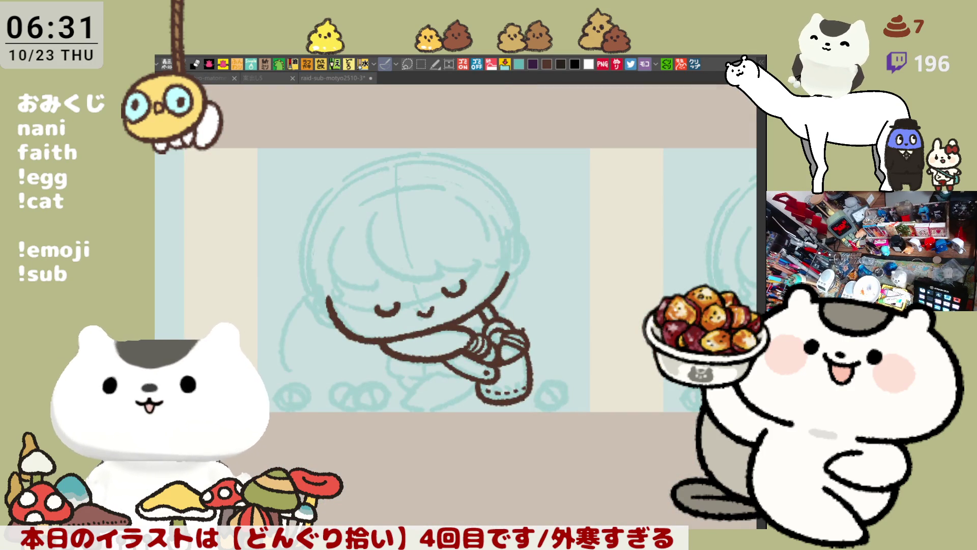
- Letter a name below the first uncoloured sketch tile, undoing the stray strokes
mouse_move(534, 458)
left_mouse_down()
mouse_move(707, 336)
mouse_move(730, 354)
mouse_move(616, 331)
left_mouse_up()
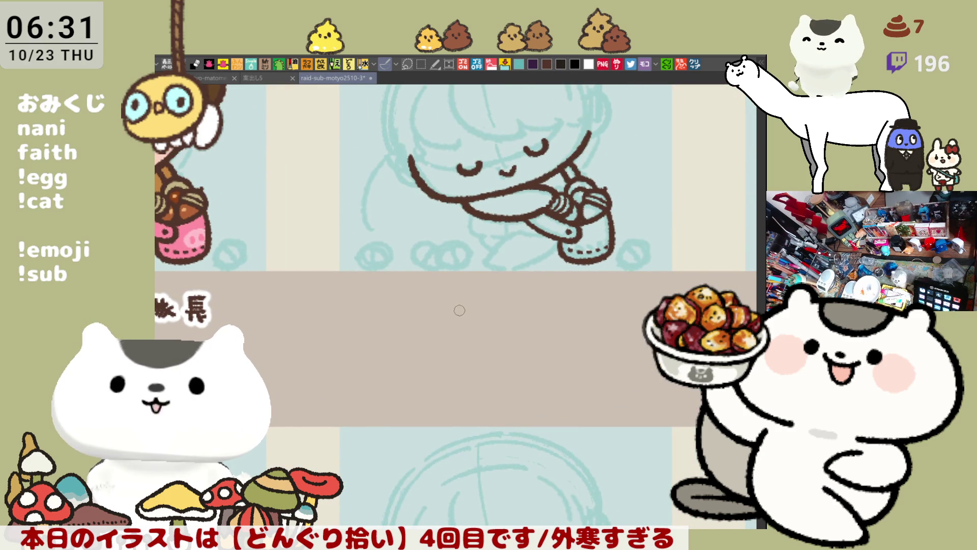
mouse_move(449, 306)
left_mouse_down()
mouse_move(481, 304)
mouse_move(462, 326)
left_mouse_up()
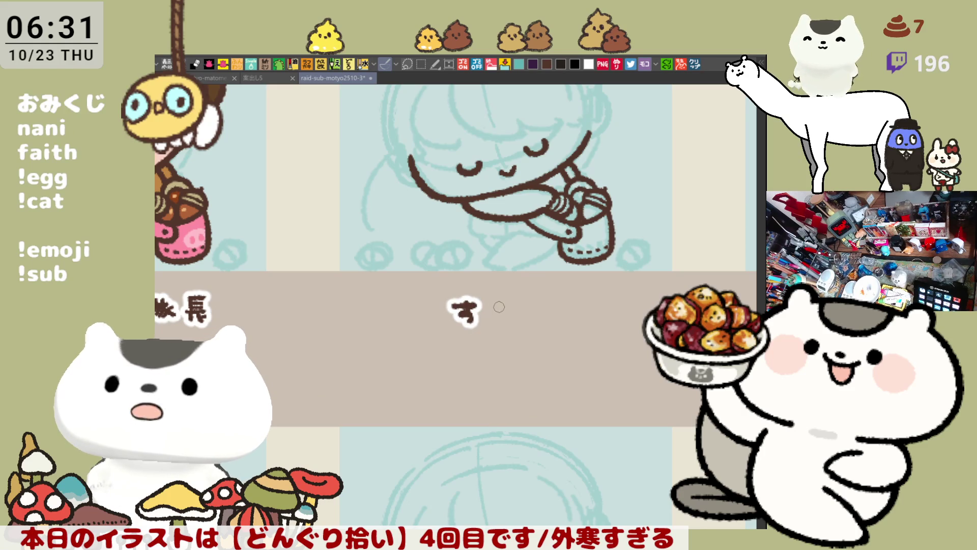
mouse_move(492, 300)
left_mouse_down()
mouse_move(504, 324)
mouse_move(519, 320)
mouse_move(508, 326)
mouse_move(538, 324)
mouse_move(549, 305)
mouse_move(568, 335)
left_mouse_up()
key("ctrl+z")
key("ctrl+z")
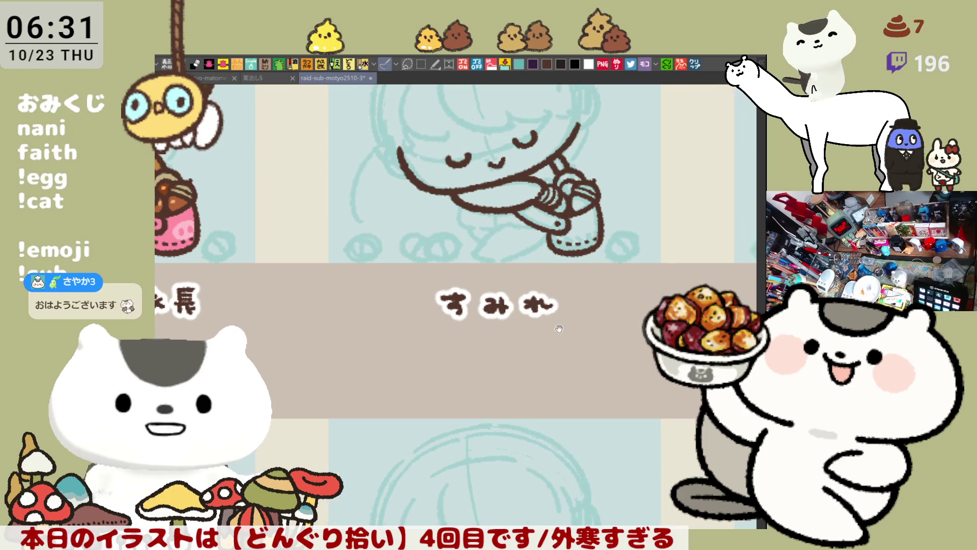
- Write a second name under the next sketch tile, undoing the misdrawn final character
scroll(568, 335, "right", 10)
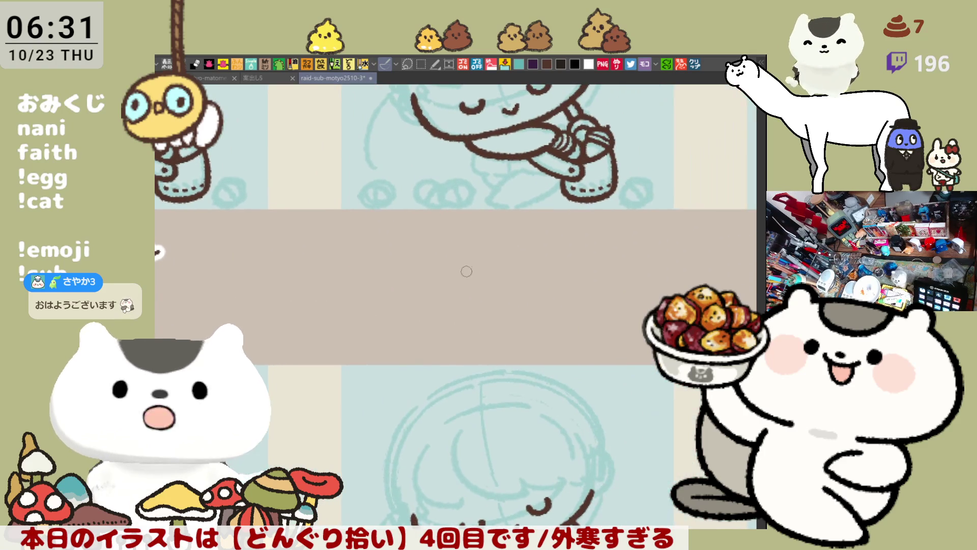
mouse_move(464, 240)
left_mouse_down()
mouse_move(497, 239)
mouse_move(477, 262)
left_mouse_up()
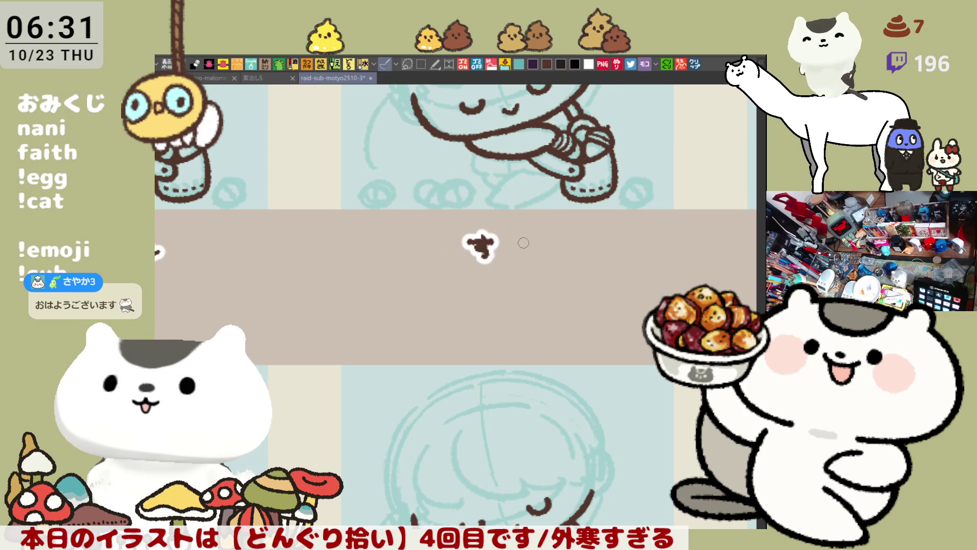
left_click_drag(517, 235, 531, 249)
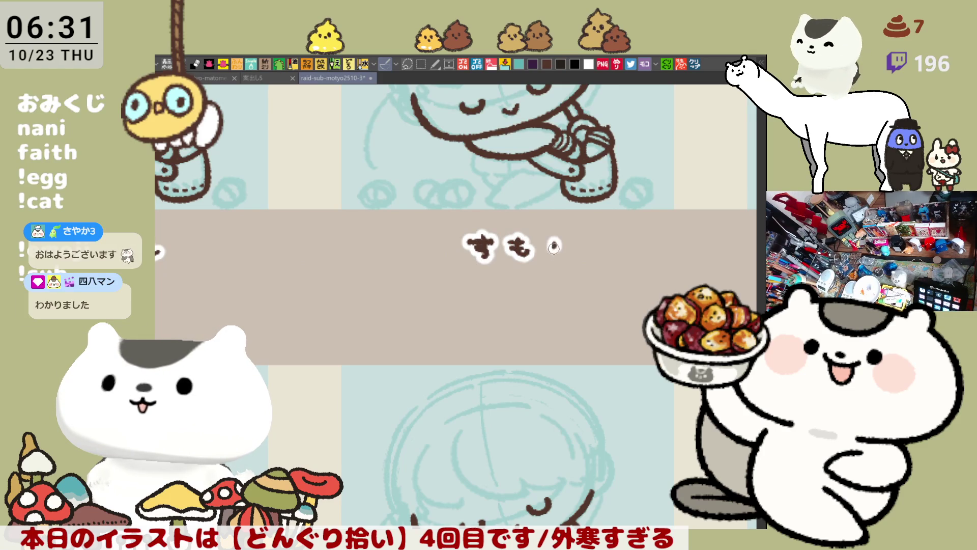
mouse_move(560, 241)
left_mouse_down()
mouse_move(554, 258)
mouse_move(565, 255)
left_mouse_up()
key("ctrl+z")
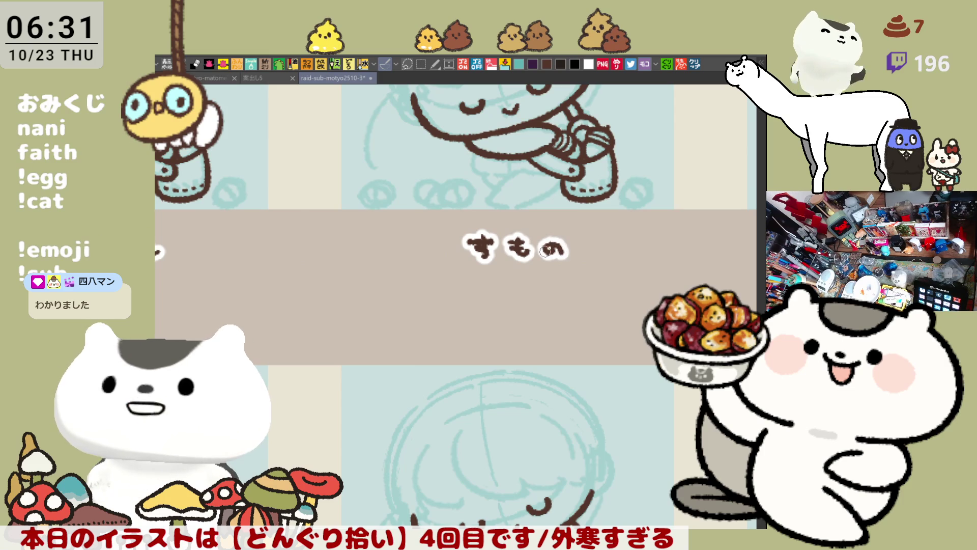
scroll(544, 249, "down", 6)
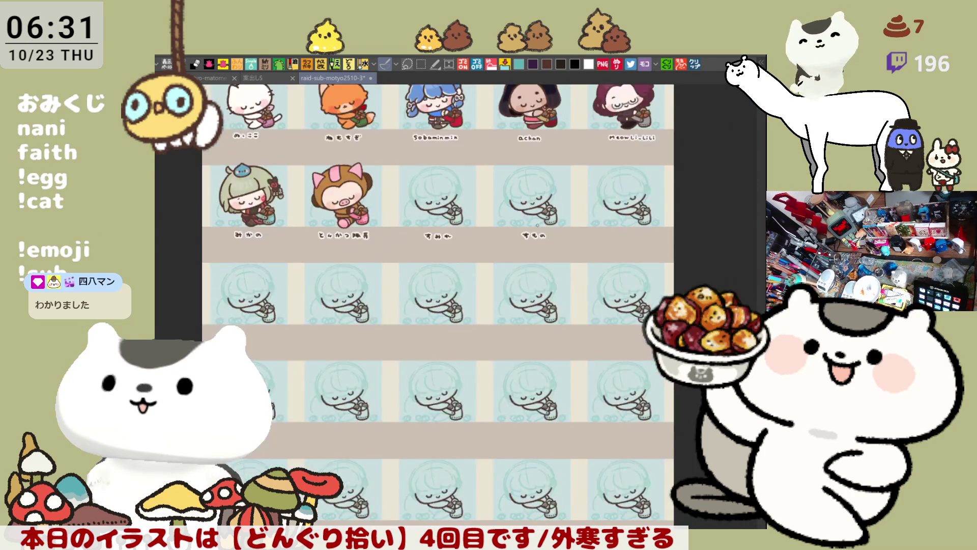
left_click_drag(586, 215, 509, 413)
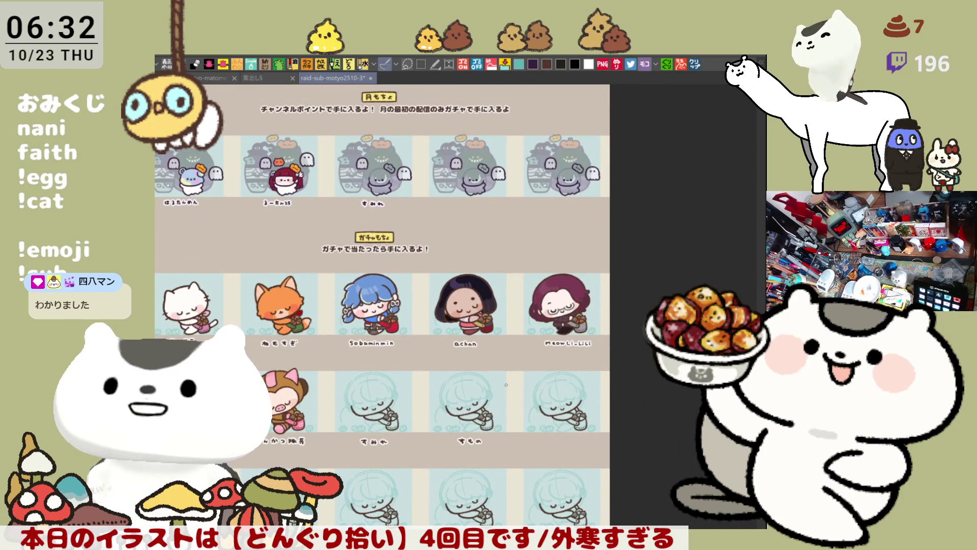
scroll(506, 384, "up", 2)
scroll(432, 393, "up", 1)
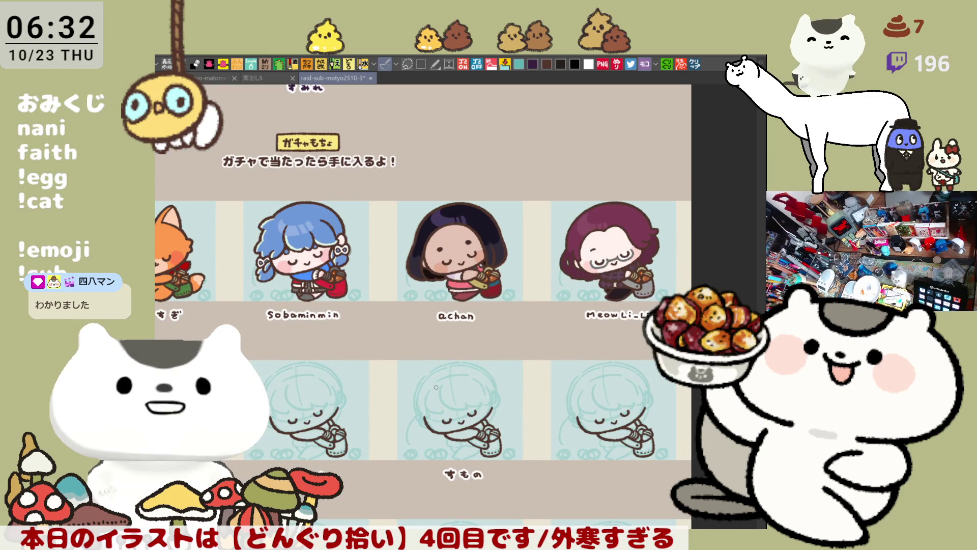
key("m")
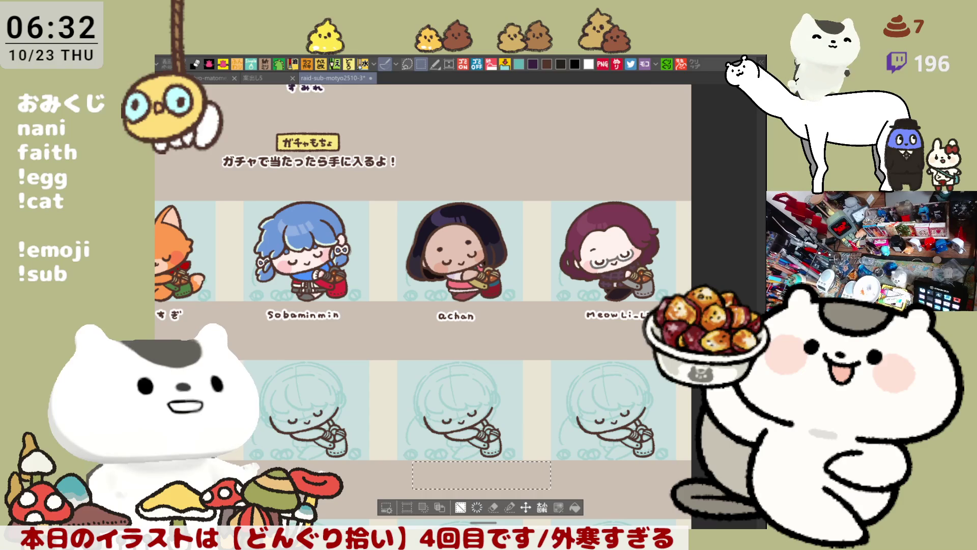
mouse_move(473, 402)
left_mouse_down()
mouse_move(499, 368)
mouse_move(520, 547)
left_mouse_up()
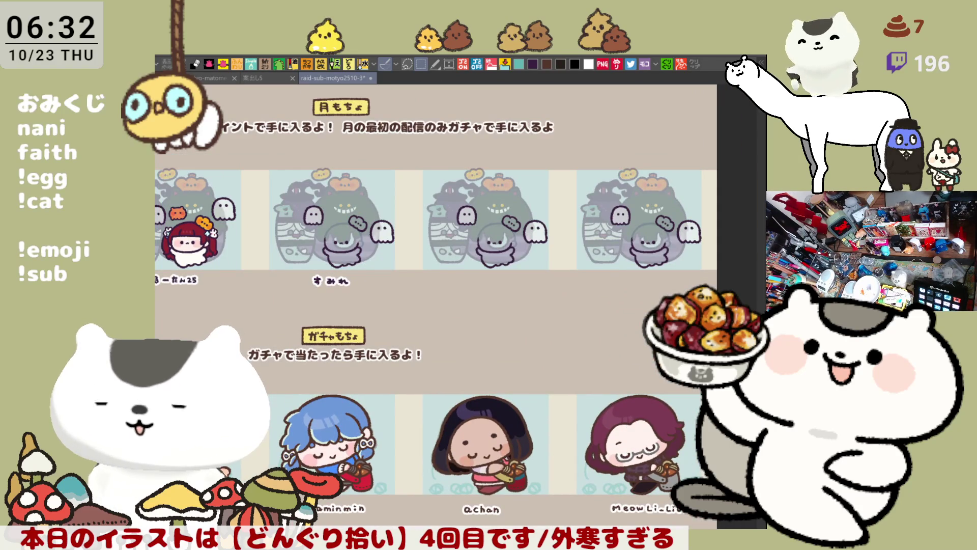
- Write すもの beneath the fourth 月もちょ ghost tile, undoing stray strokes, then view the whole sheet
left_click_drag(574, 264, 599, 349)
scroll(599, 349, "up", 5)
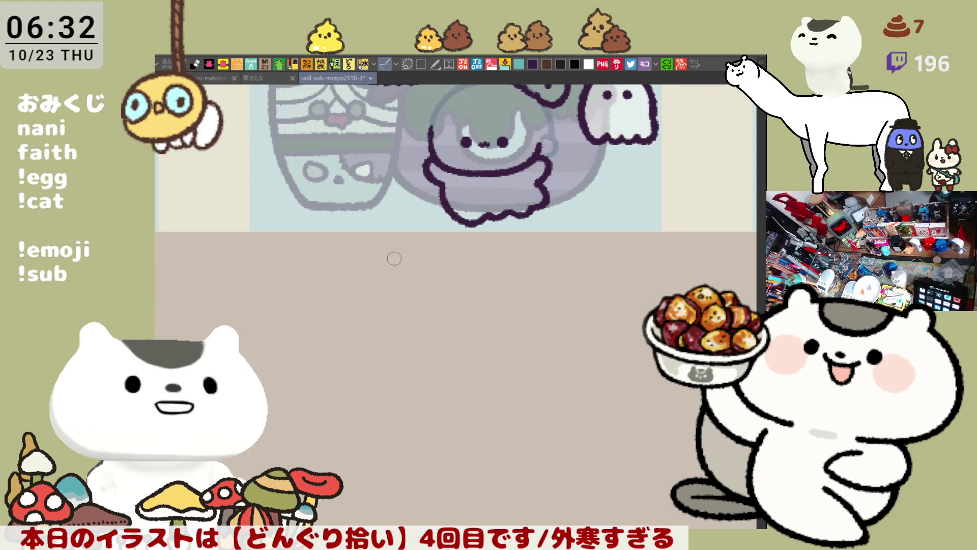
mouse_move(385, 267)
left_mouse_down()
mouse_move(416, 266)
mouse_move(403, 291)
left_mouse_up()
left_click_drag(436, 258, 477, 284)
key("ctrl+z")
key("ctrl+z")
left_click_drag(486, 268, 497, 283)
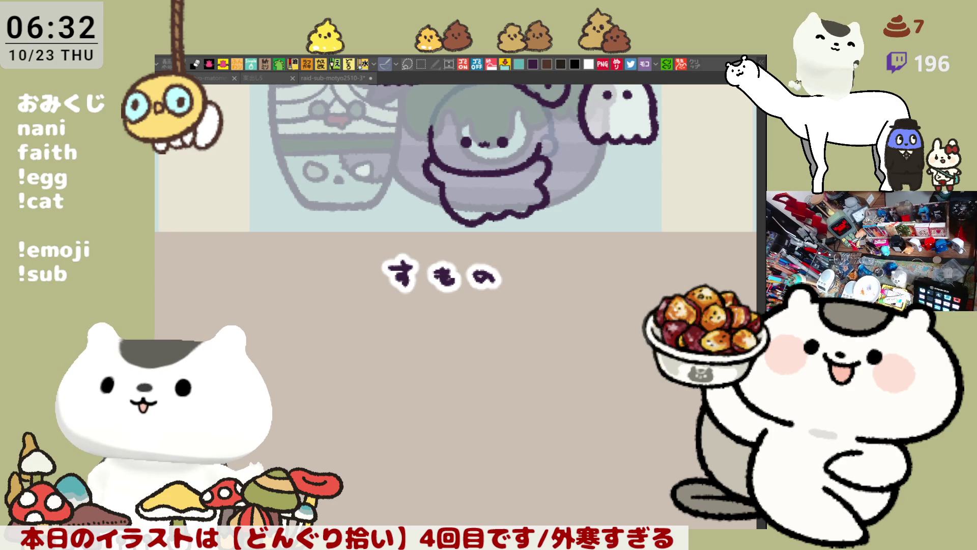
scroll(436, 473, "down", 3)
mouse_move(389, 399)
left_mouse_down()
mouse_move(397, 448)
mouse_move(505, 397)
mouse_move(594, 336)
left_mouse_up()
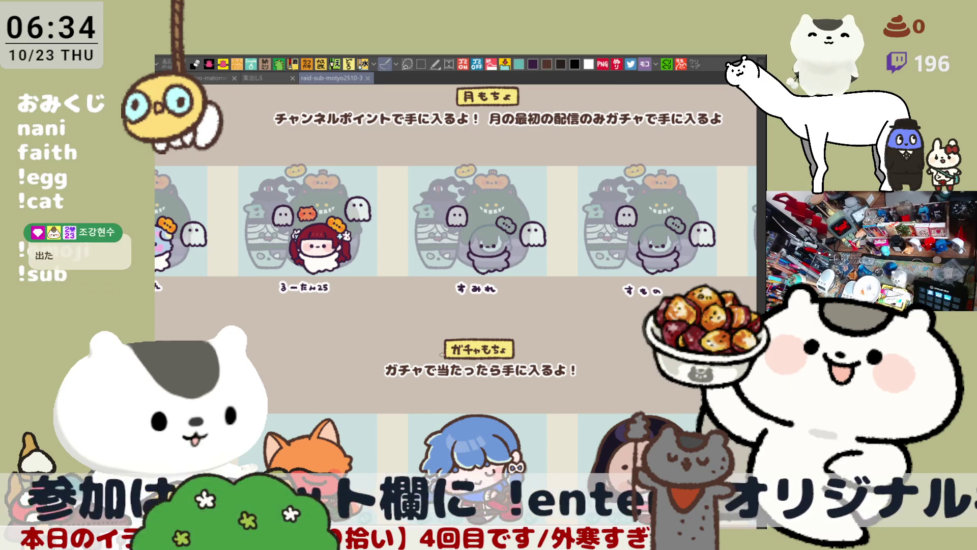
left_click_drag(443, 391, 493, 347)
scroll(493, 347, "down", 5)
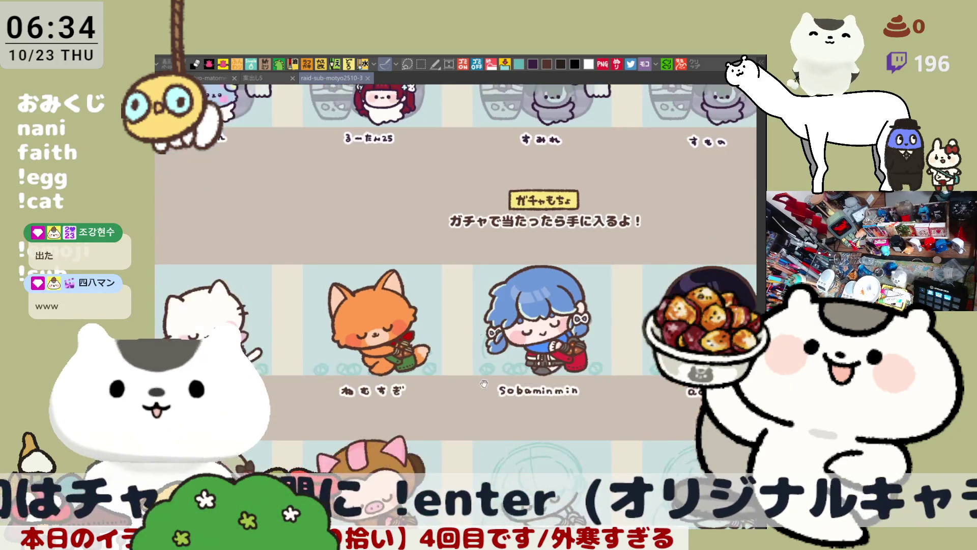
scroll(490, 374, "up", 6)
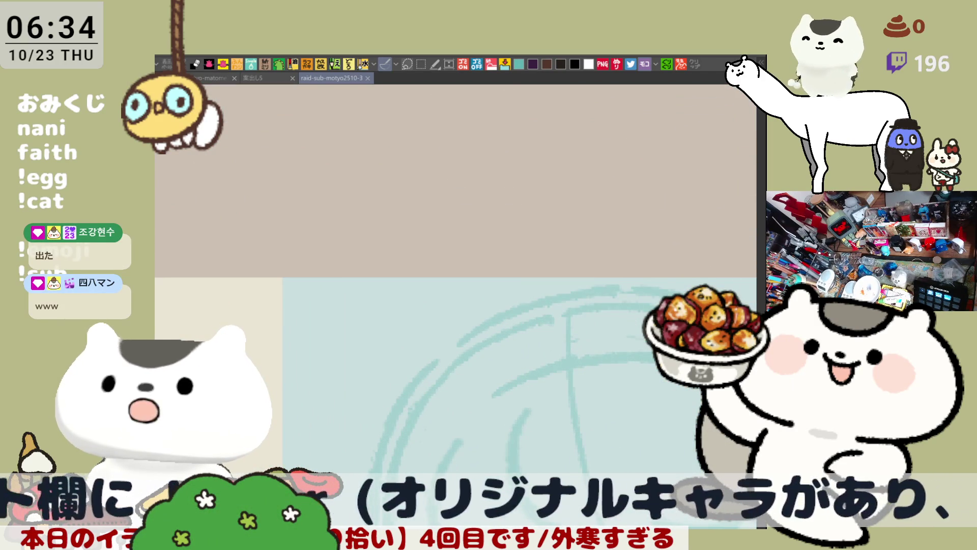
scroll(593, 283, "down", 5)
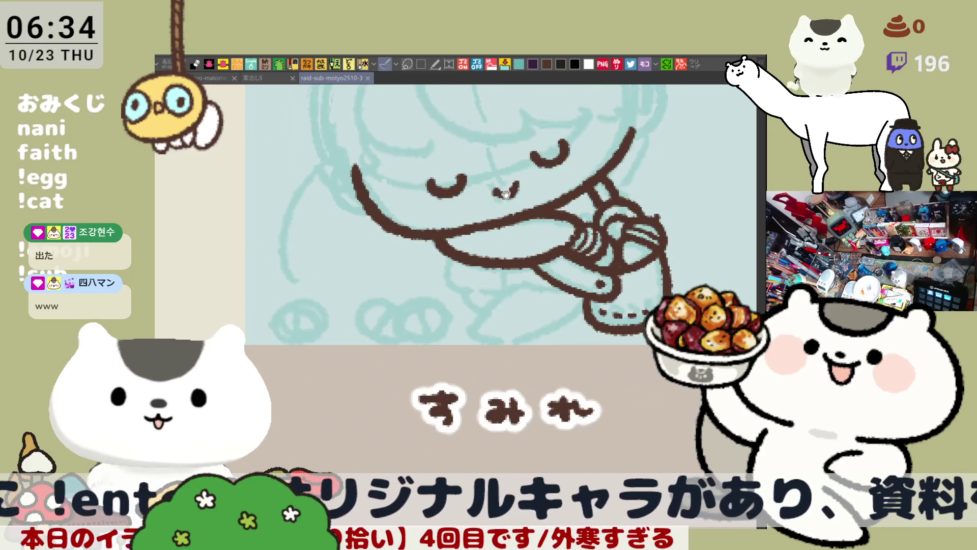
scroll(504, 192, "down", 2)
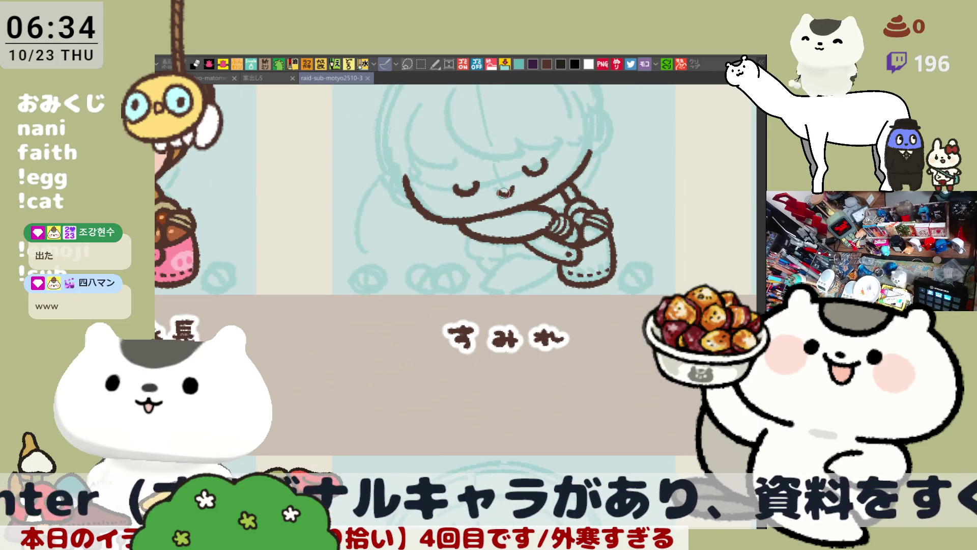
scroll(504, 193, "down", 4)
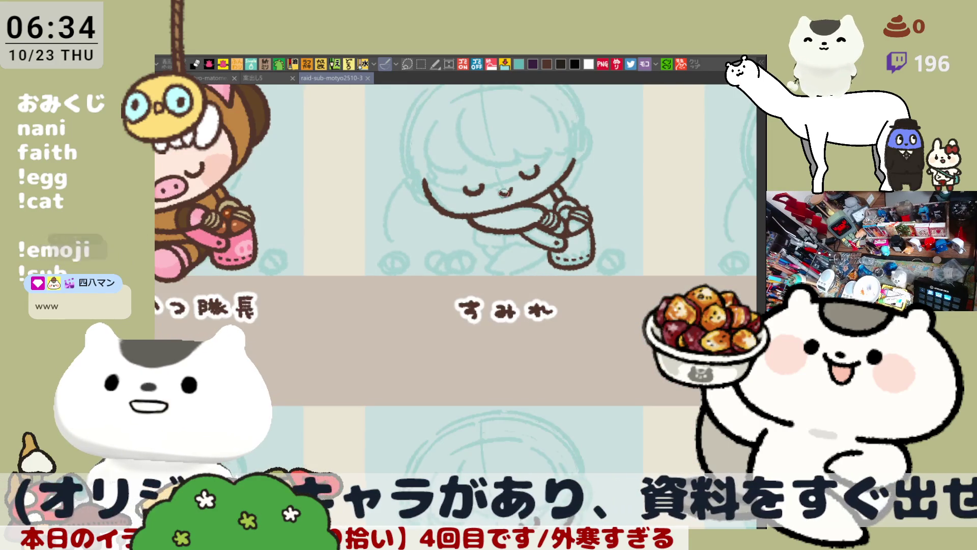
scroll(504, 192, "down", 1)
scroll(469, 192, "down", 2)
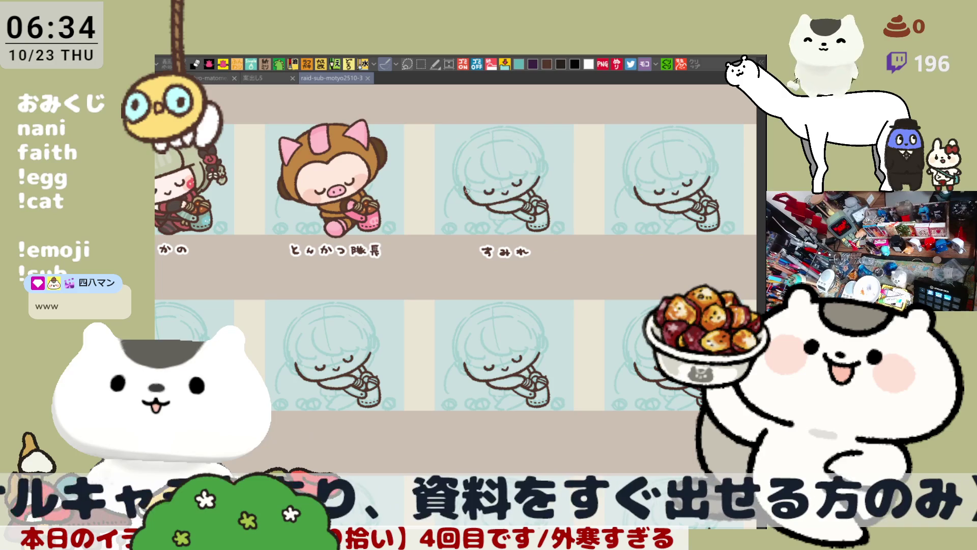
left_click_drag(467, 191, 536, 238)
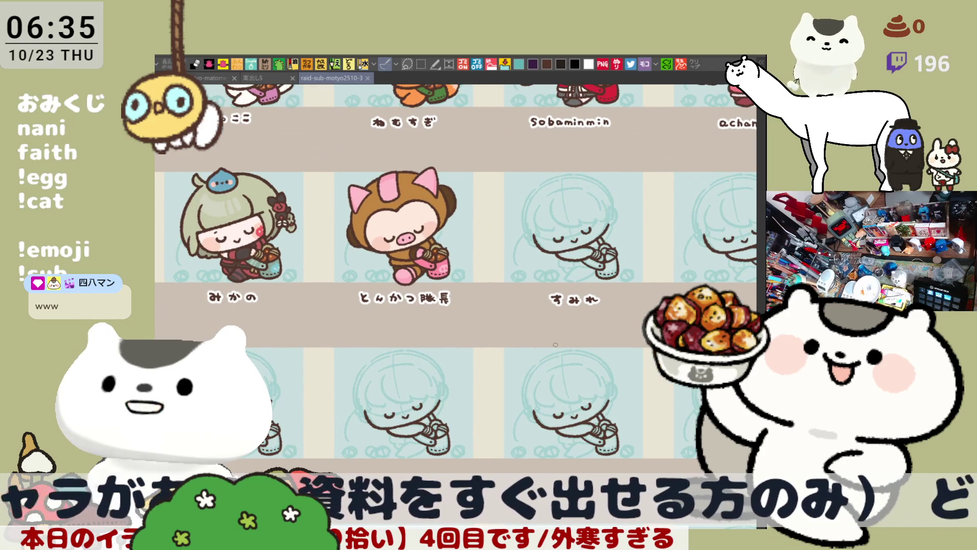
- Touch up the pig's left hood outline, then hide the colour fills with F9 to show only line art
scroll(555, 345, "up", 1)
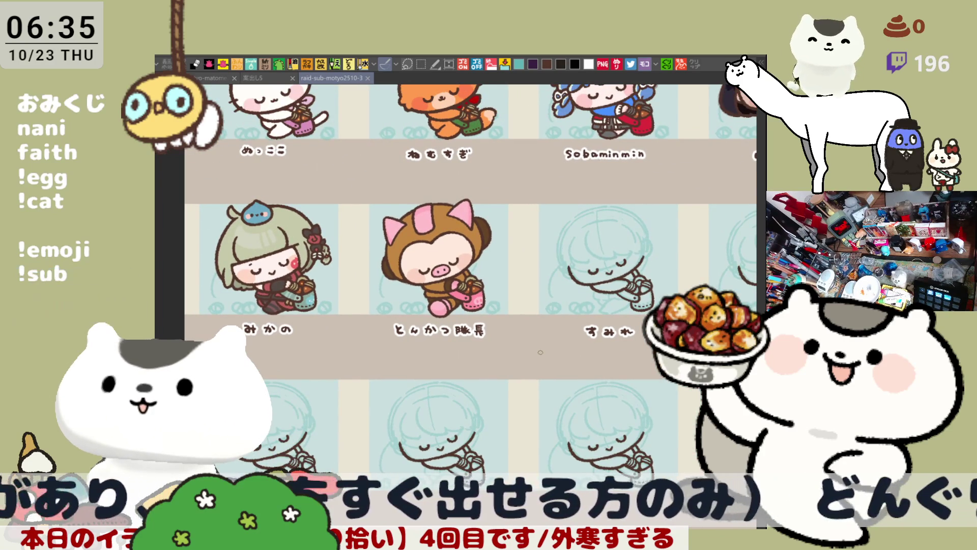
scroll(541, 351, "up", 2)
scroll(540, 352, "up", 2)
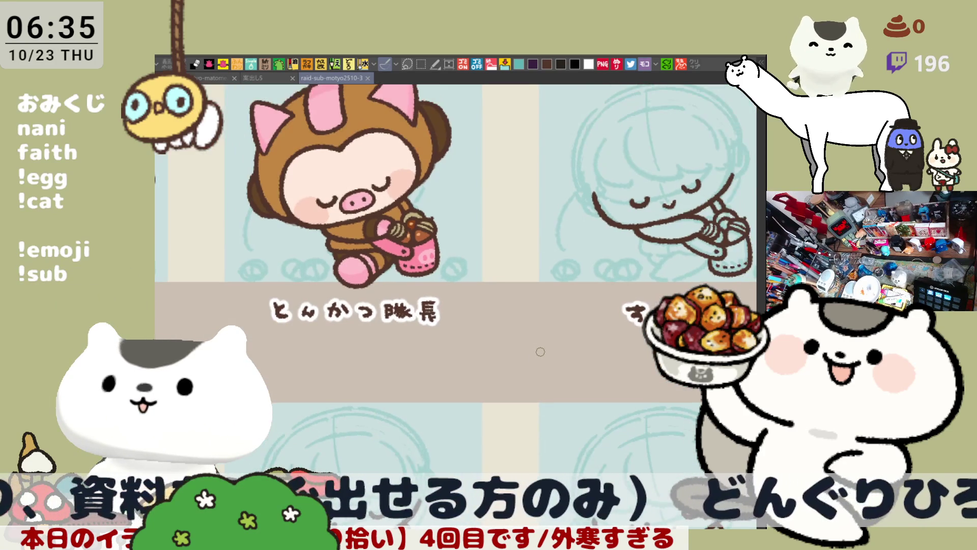
left_click_drag(388, 236, 459, 267)
scroll(504, 327, "up", 2)
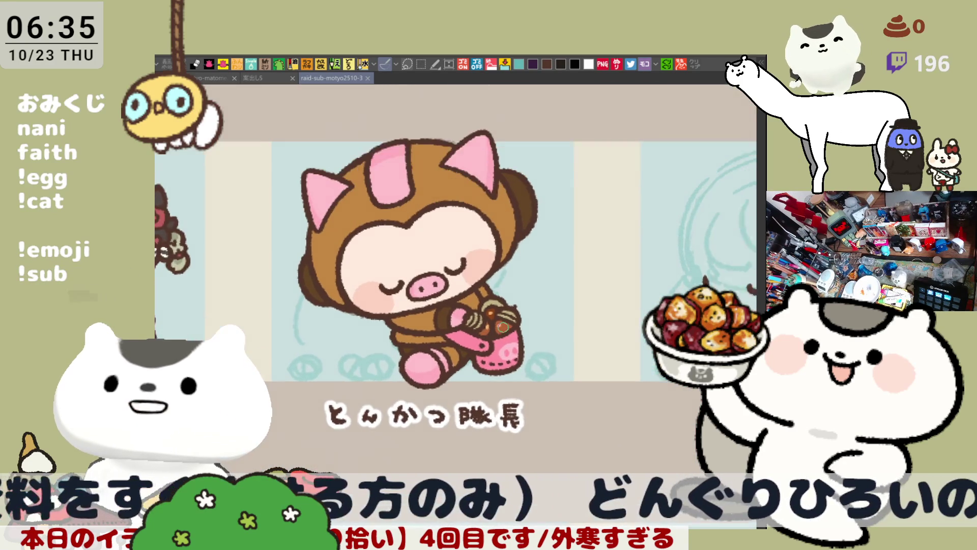
scroll(503, 327, "up", 3)
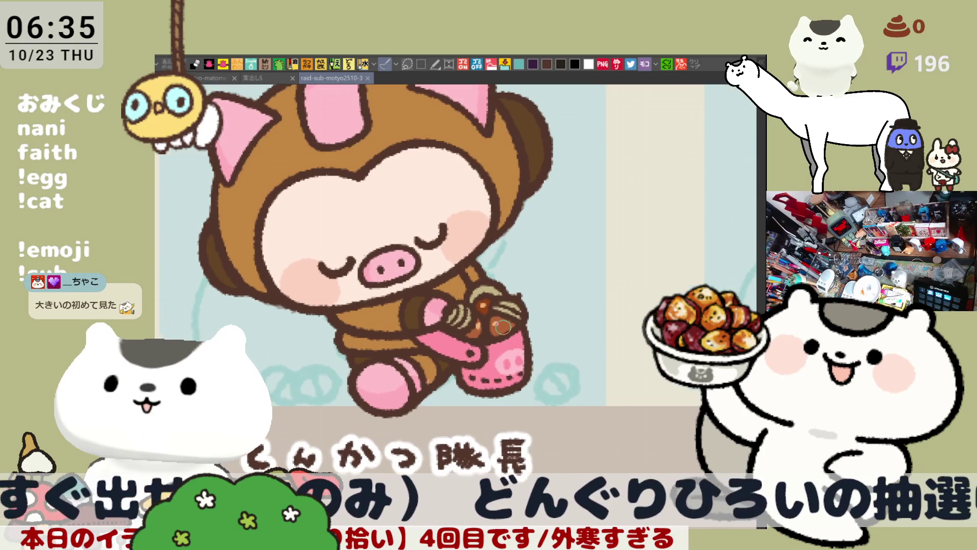
scroll(514, 249, "down", 1)
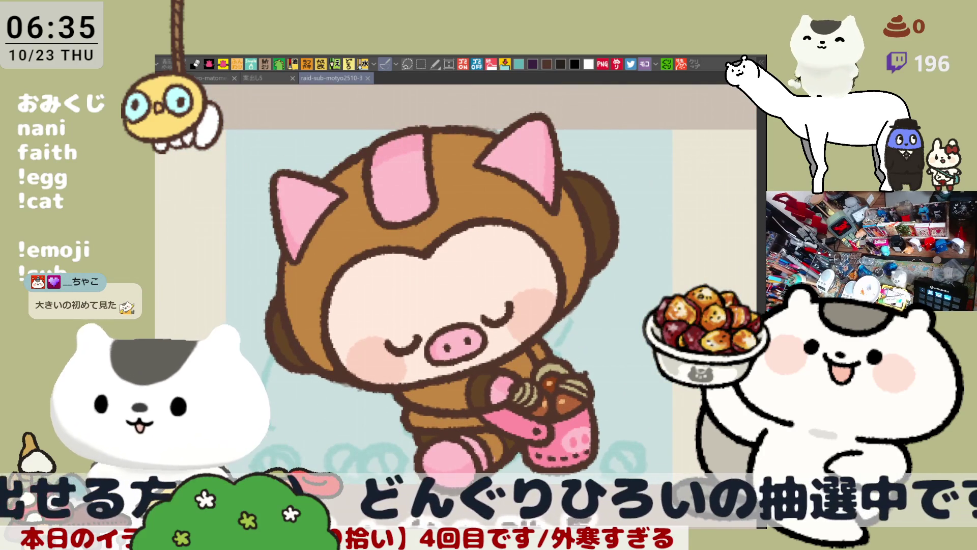
mouse_move(265, 293)
left_mouse_down()
mouse_move(279, 351)
mouse_move(266, 348)
mouse_move(270, 332)
left_mouse_up()
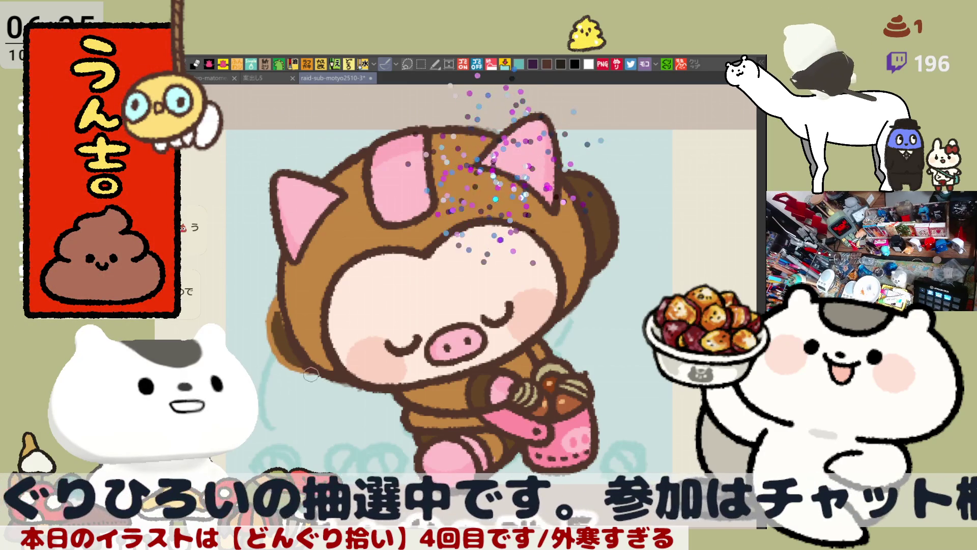
key("F9")
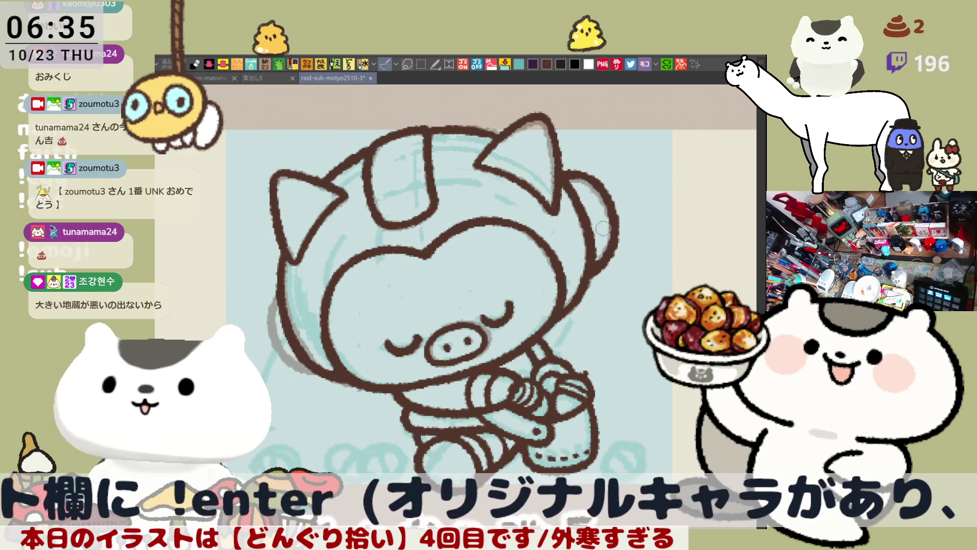
- Redraw the helmet's lower-left outline, undoing two earlier attempts
mouse_move(277, 288)
left_mouse_down()
mouse_move(262, 312)
mouse_move(275, 365)
left_mouse_up()
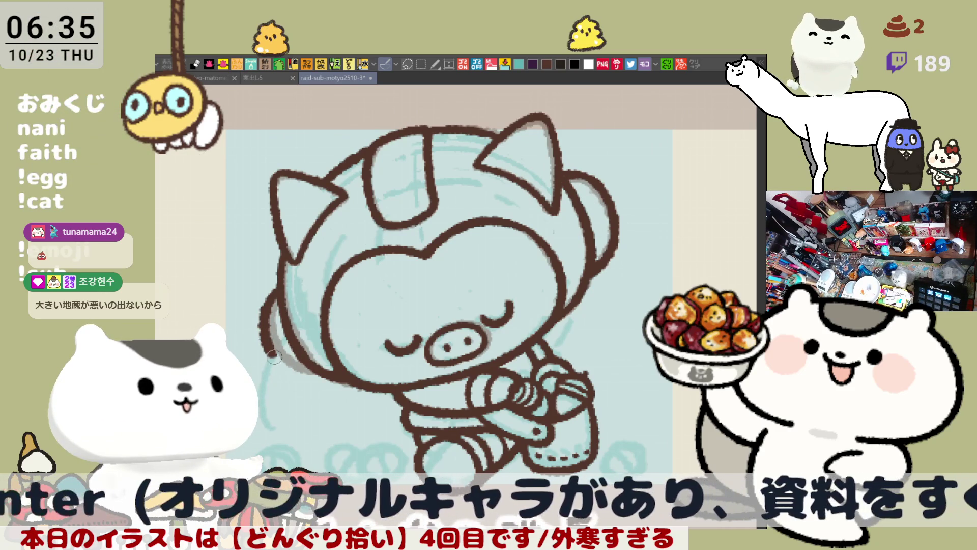
key("ctrl+z")
key("ctrl+z")
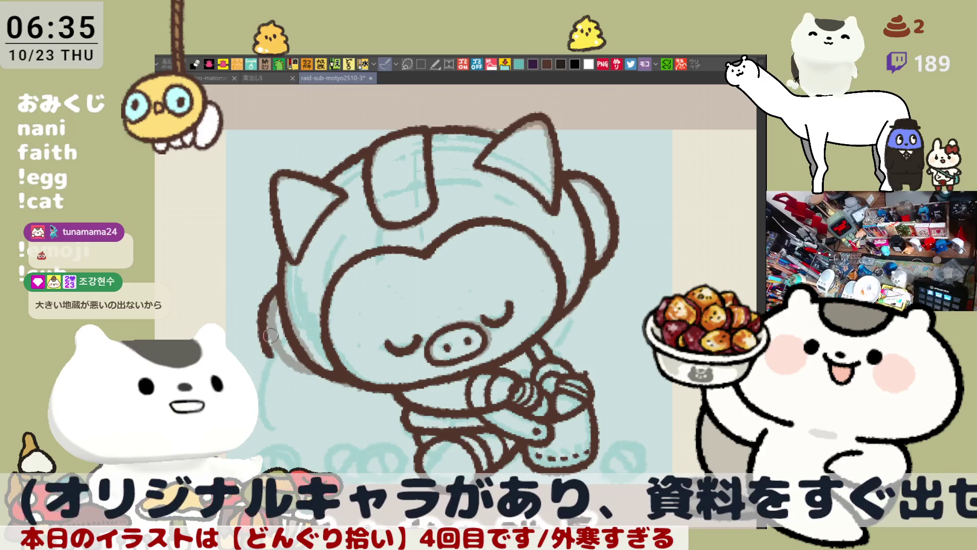
left_click_drag(276, 345, 305, 379)
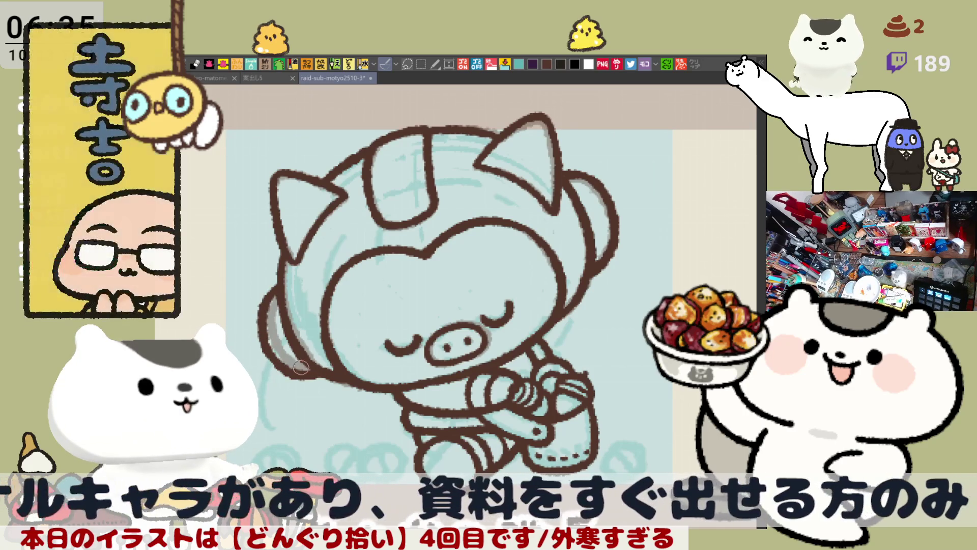
key("ctrl+z")
left_click_drag(294, 366, 320, 373)
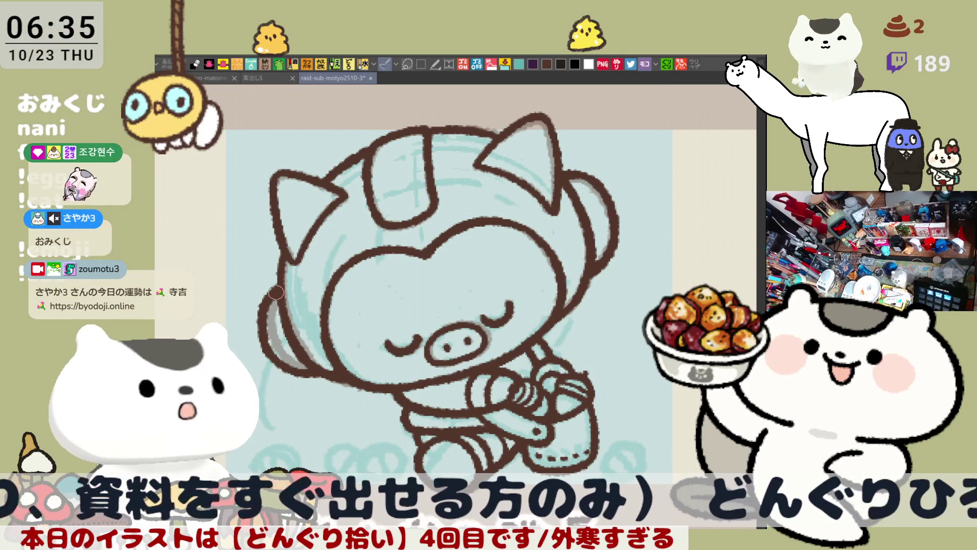
- Shade the helmet's left ear pad grey and reveal the pig character's colours again
left_click_drag(448, 216, 462, 230)
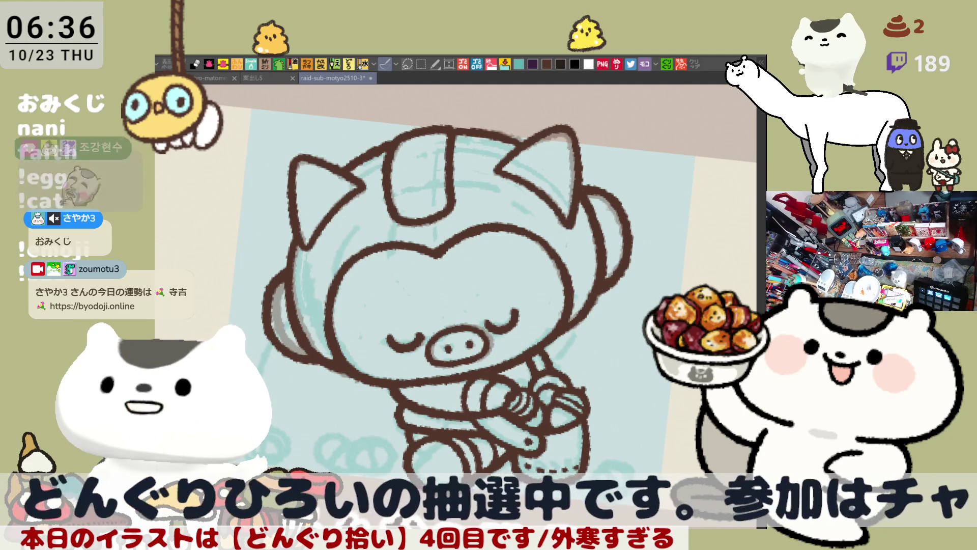
left_click_drag(236, 330, 299, 286)
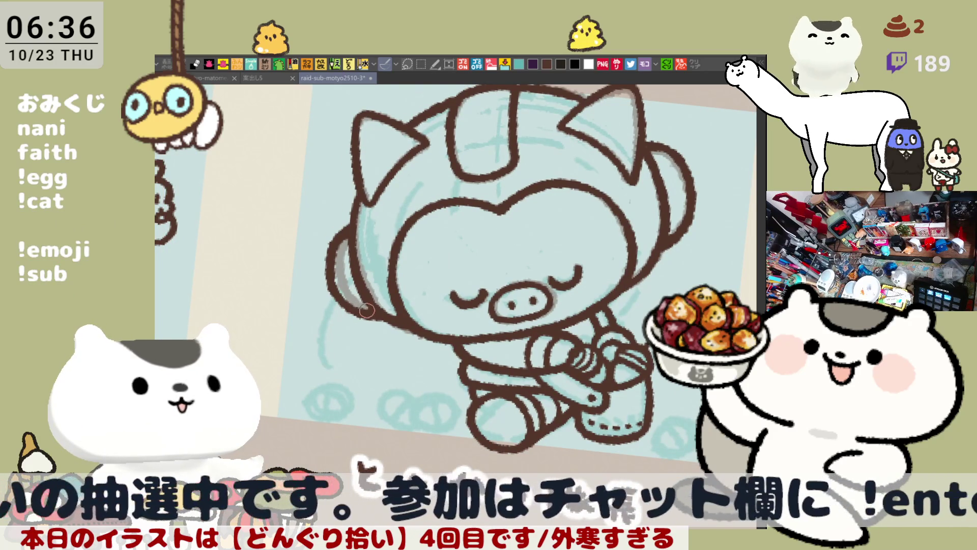
mouse_move(342, 294)
left_mouse_down()
mouse_move(356, 308)
mouse_move(333, 269)
left_mouse_up()
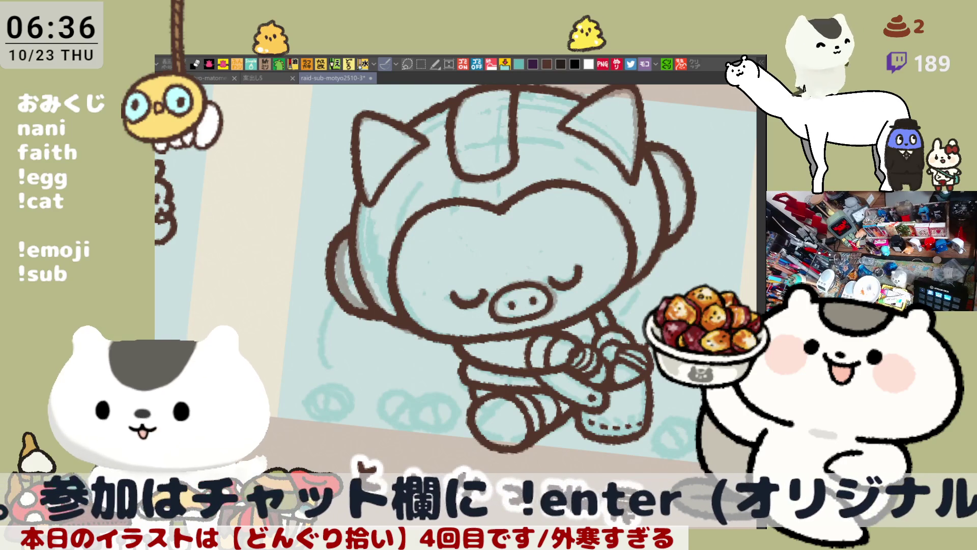
key("ctrl+shift+h")
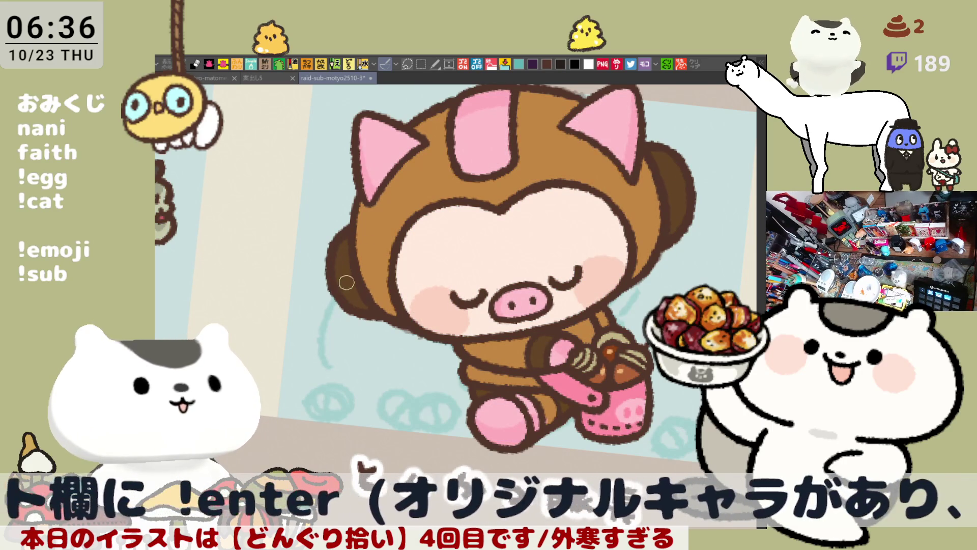
scroll(373, 306, "down", 3)
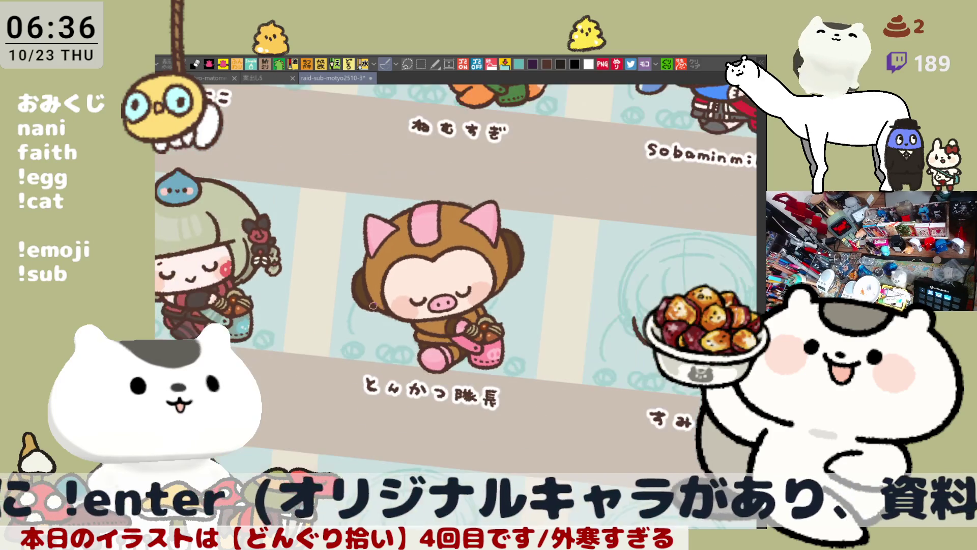
- Switch from the すみれ sketch to the finished acorn-character grid document
scroll(570, 336, "down", 2)
scroll(570, 336, "up", 2)
scroll(569, 336, "up", 1)
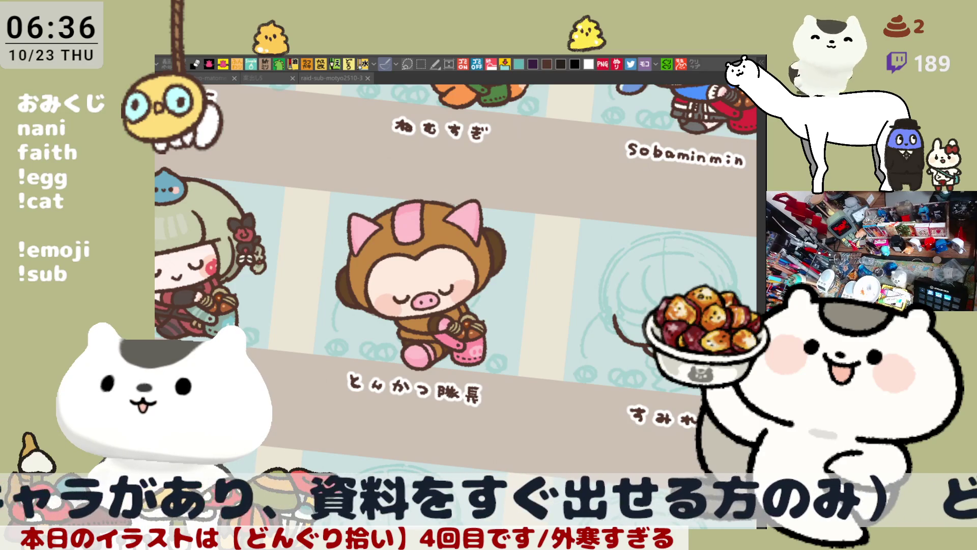
scroll(456, 300, "right", 4)
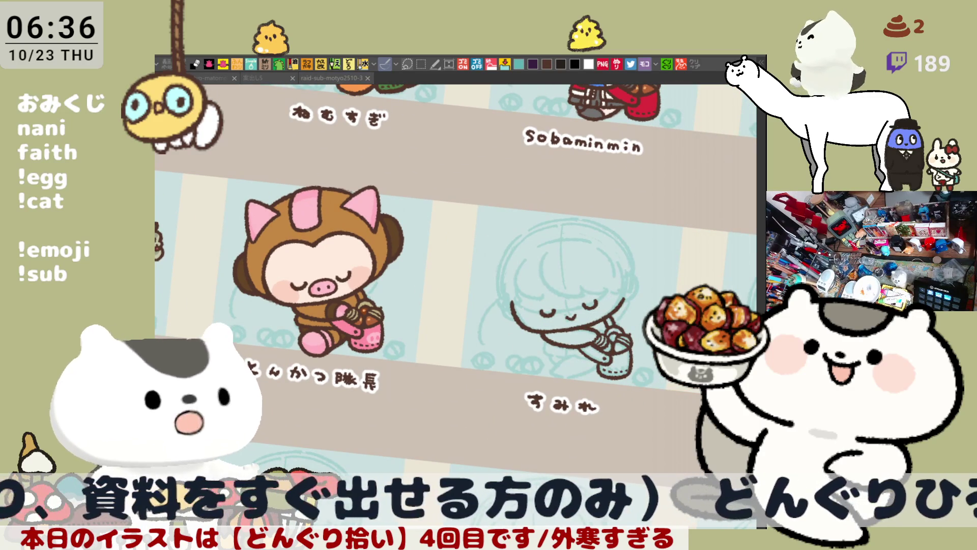
scroll(531, 286, "up", 1)
scroll(531, 286, "up", 2)
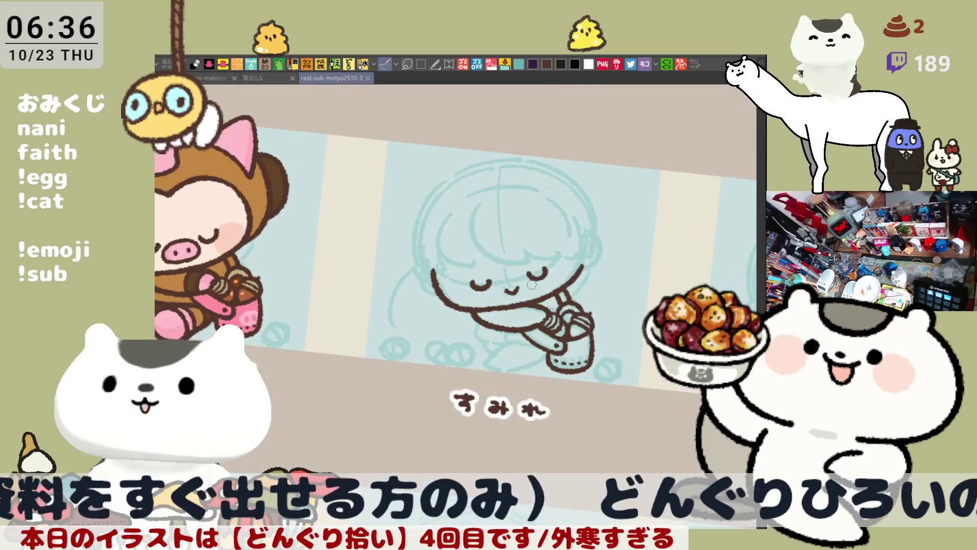
scroll(530, 285, "up", 3)
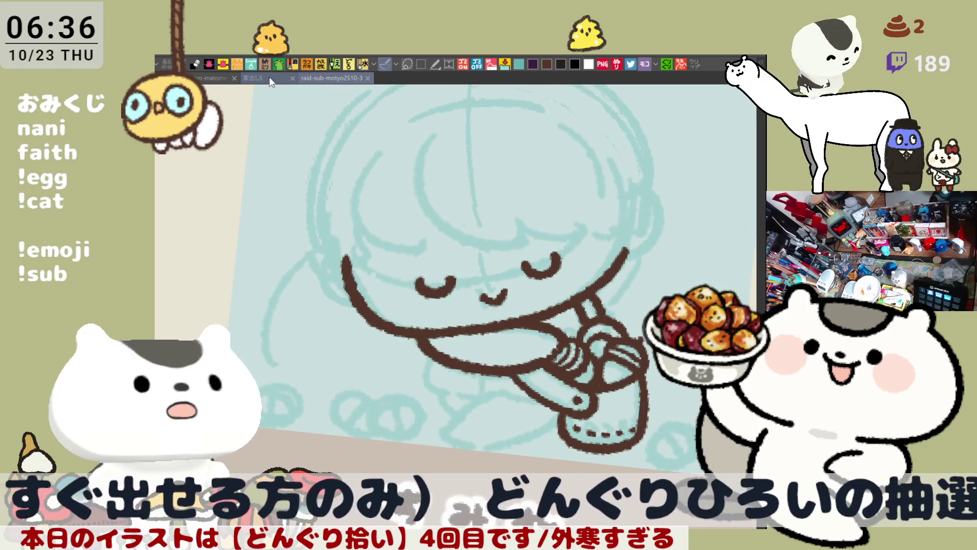
left_click(211, 74)
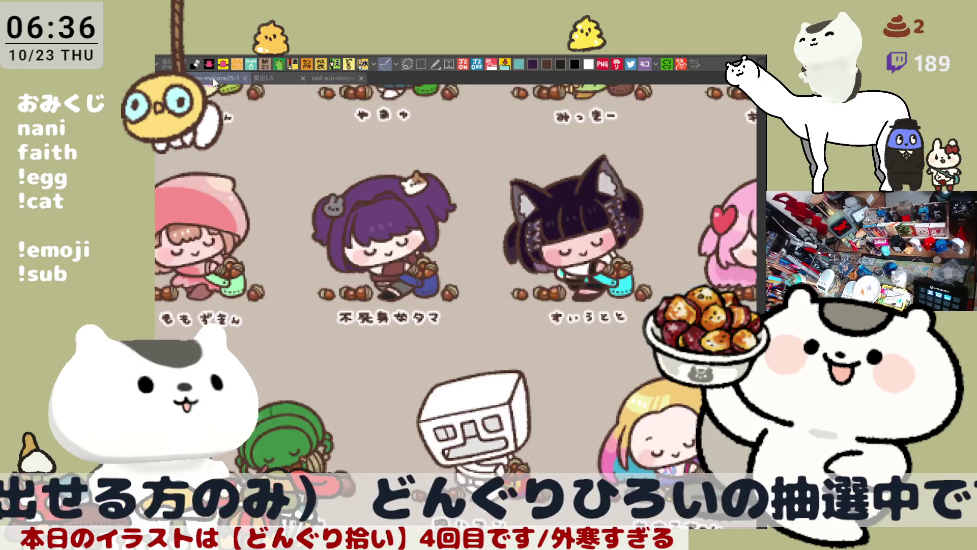
- Browse the finished acorn characters, then return to the raid-sub-motyo2510 document with Ctrl+Tab
scroll(530, 285, "down", 3)
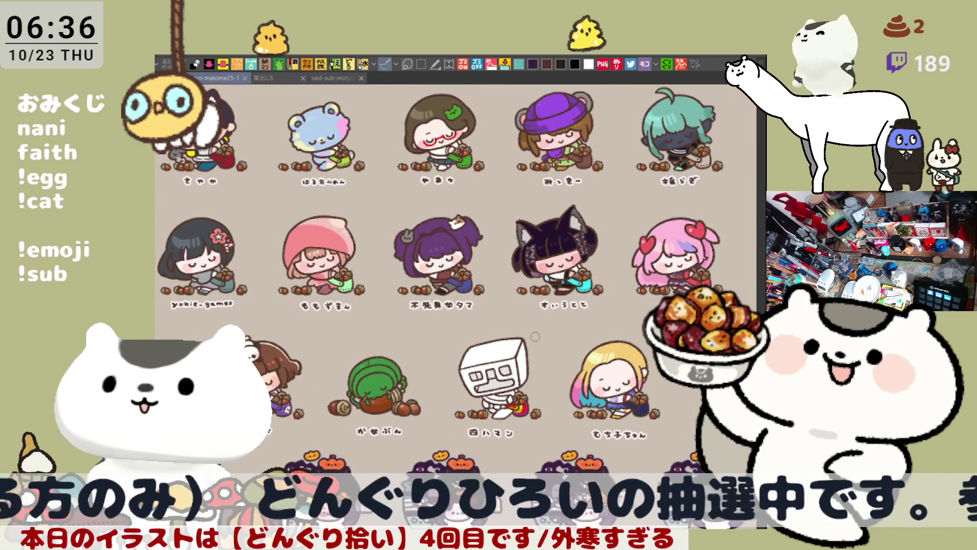
scroll(431, 428, "down", 5)
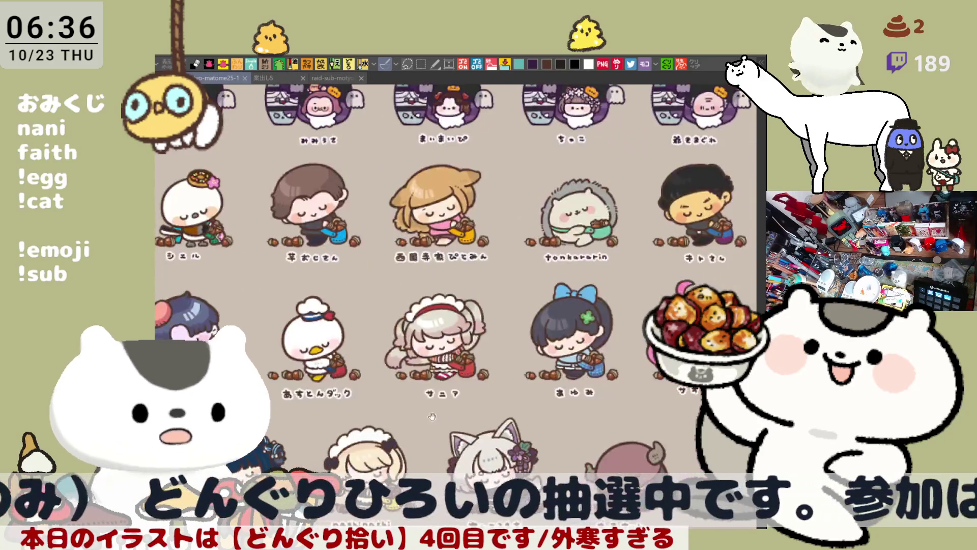
scroll(430, 428, "down", 3)
mouse_move(364, 371)
left_mouse_down()
mouse_move(331, 257)
mouse_move(413, 121)
mouse_move(568, 184)
mouse_move(613, 323)
mouse_move(400, 387)
mouse_move(359, 207)
mouse_move(478, 88)
mouse_move(613, 249)
mouse_move(316, 360)
left_mouse_up()
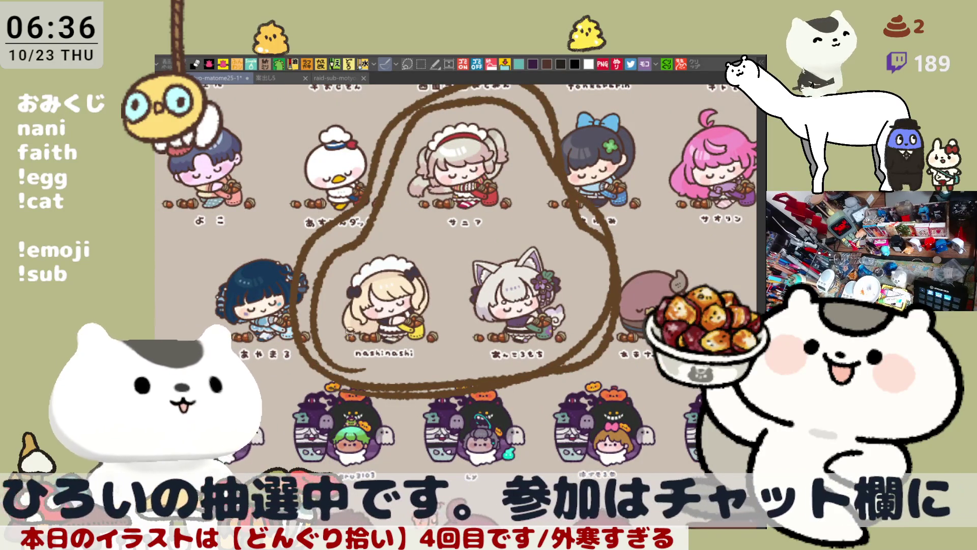
scroll(363, 330, "up", 5)
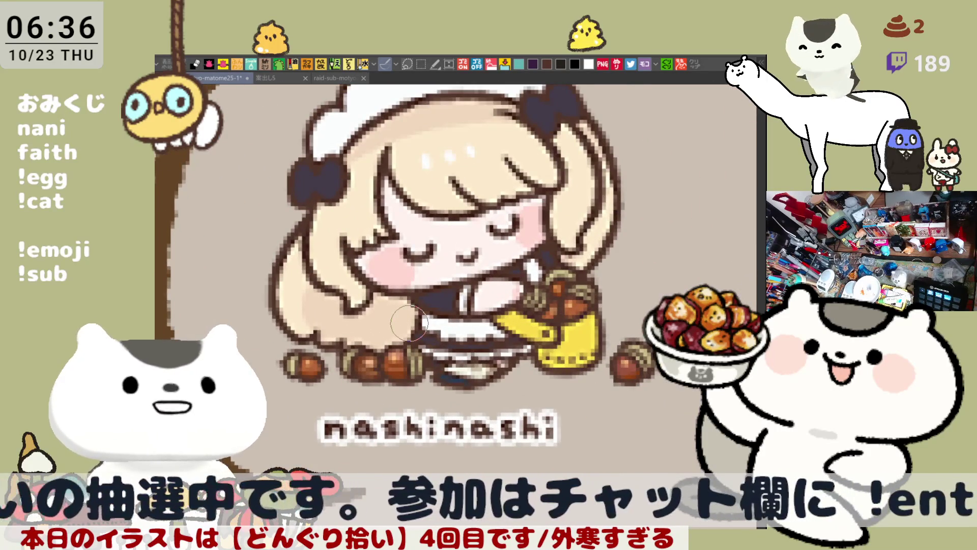
scroll(409, 324, "up", 4)
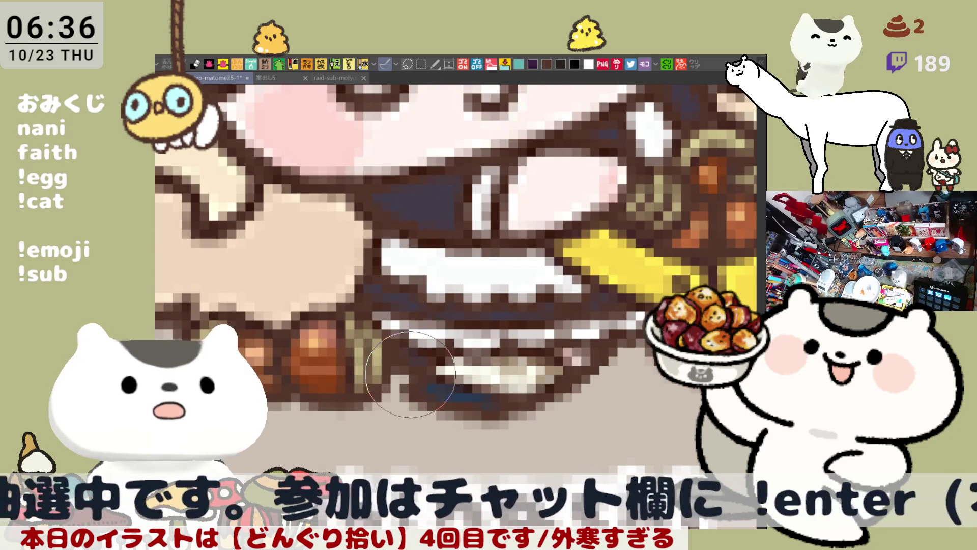
scroll(410, 374, "down", 6)
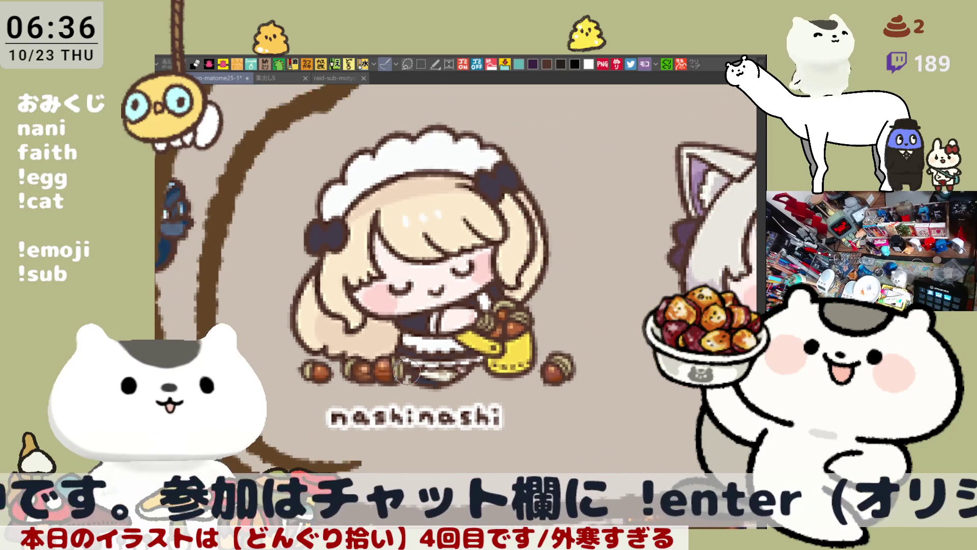
mouse_move(407, 372)
left_mouse_down()
mouse_move(137, 356)
mouse_move(448, 301)
left_mouse_up()
scroll(448, 301, "down", 2)
key("ctrl+Tab")
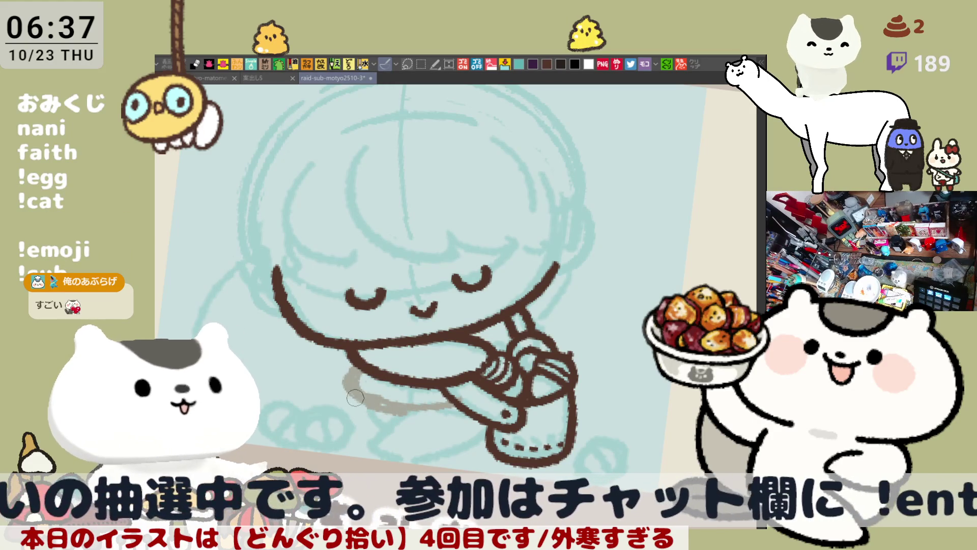
- Extend the grey sketch arc beneath the すみれ character's hands and basket
mouse_move(335, 384)
left_mouse_down()
mouse_move(353, 372)
mouse_move(351, 405)
mouse_move(378, 415)
mouse_move(431, 410)
mouse_move(431, 437)
mouse_move(449, 415)
left_mouse_up()
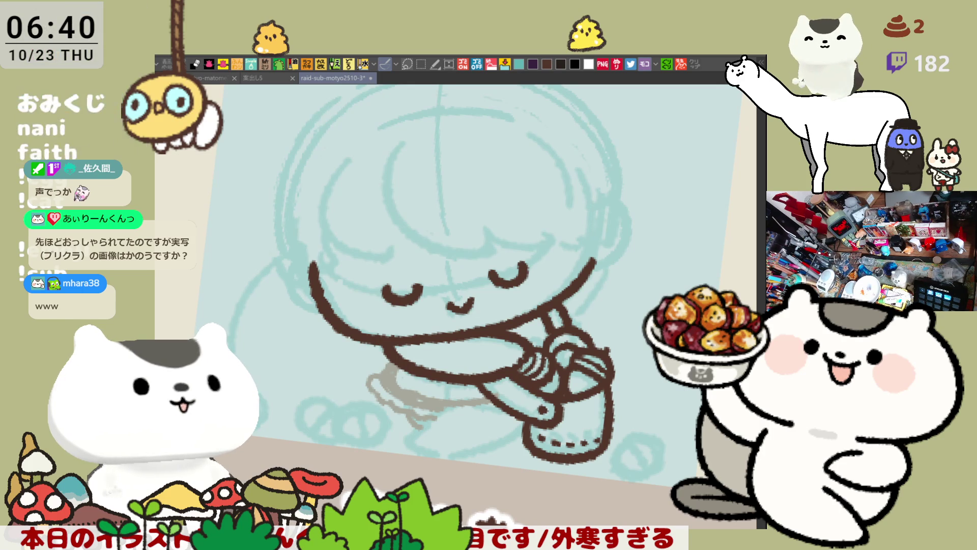
scroll(496, 259, "down", 4)
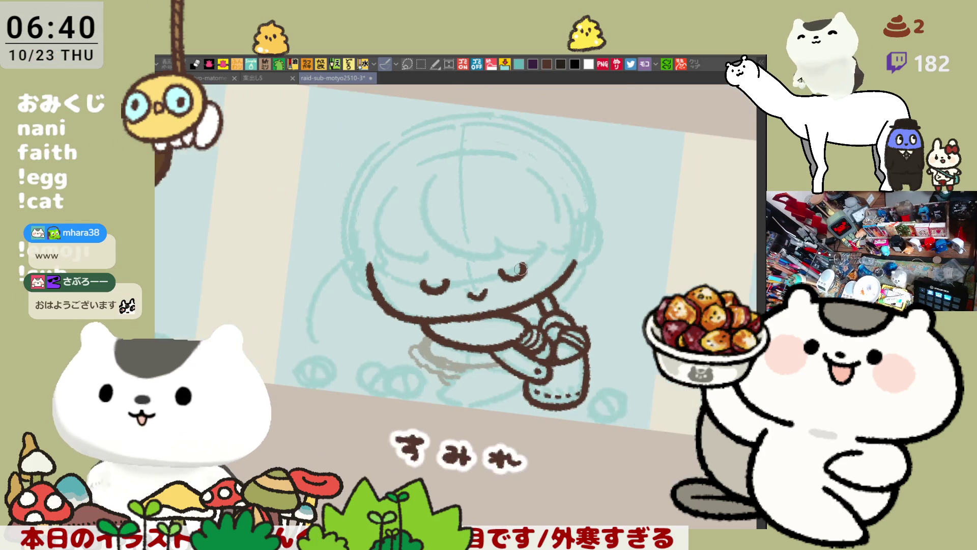
scroll(495, 260, "down", 3)
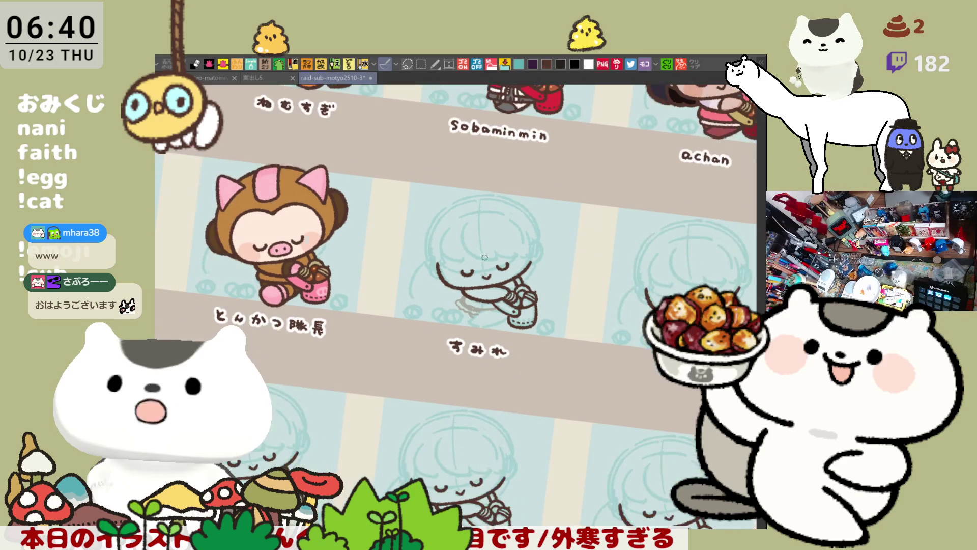
scroll(485, 257, "up", 1)
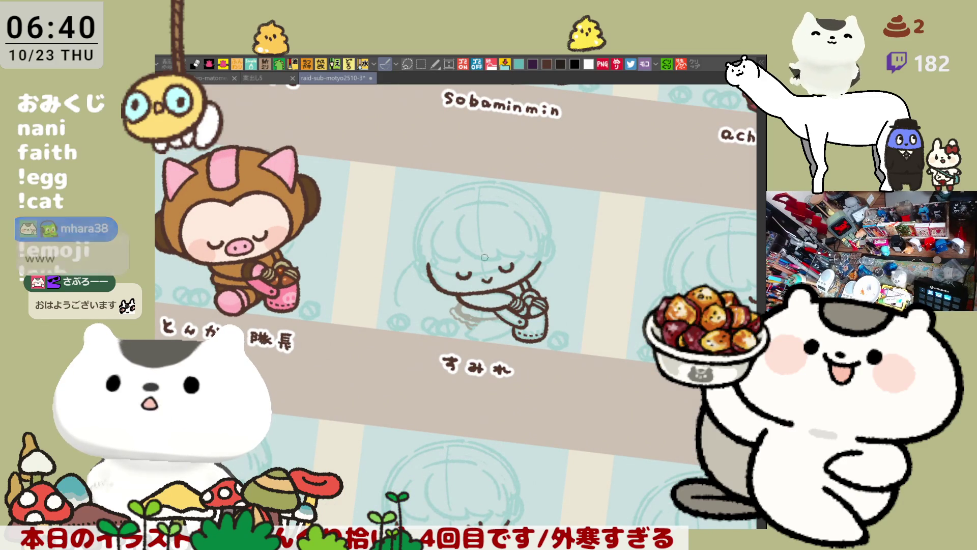
key("ctrl+s")
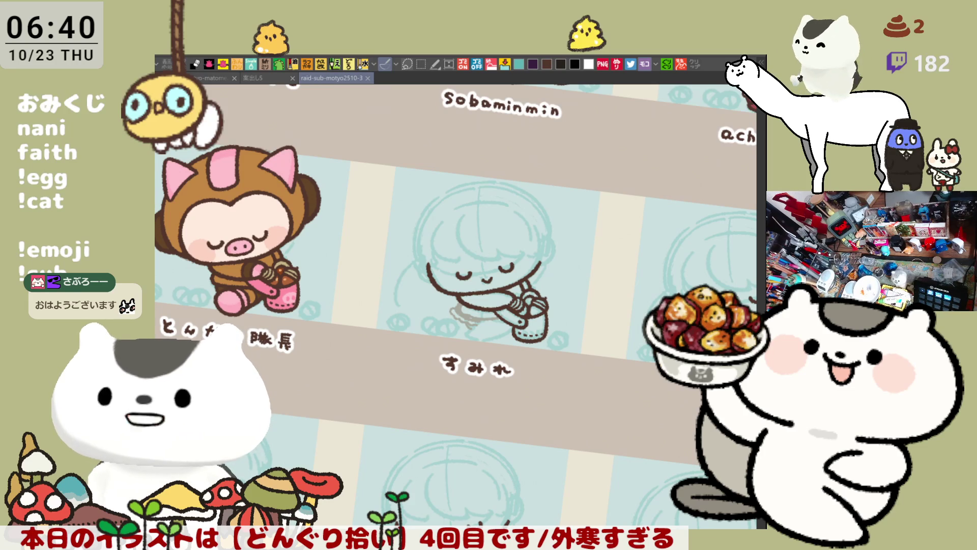
scroll(691, 443, "left", 5)
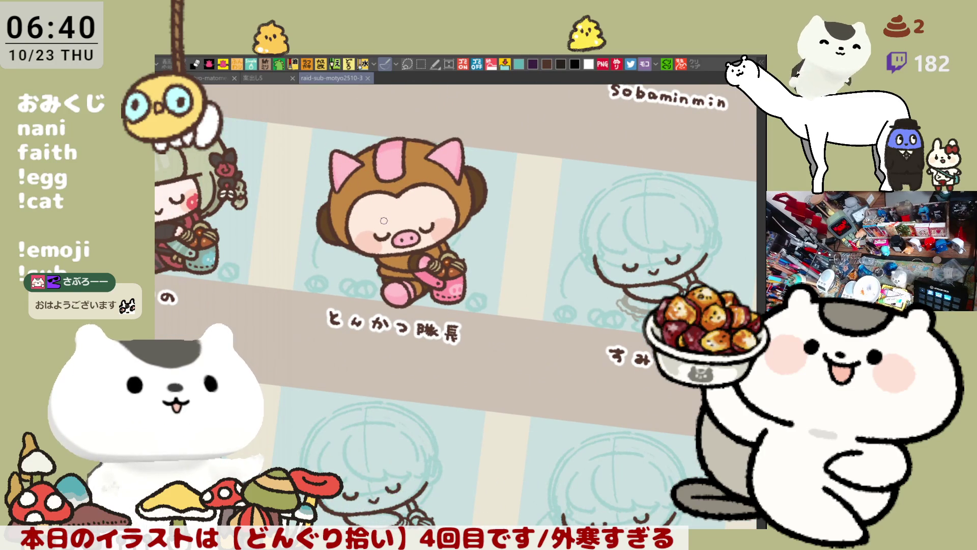
scroll(384, 221, "up", 5)
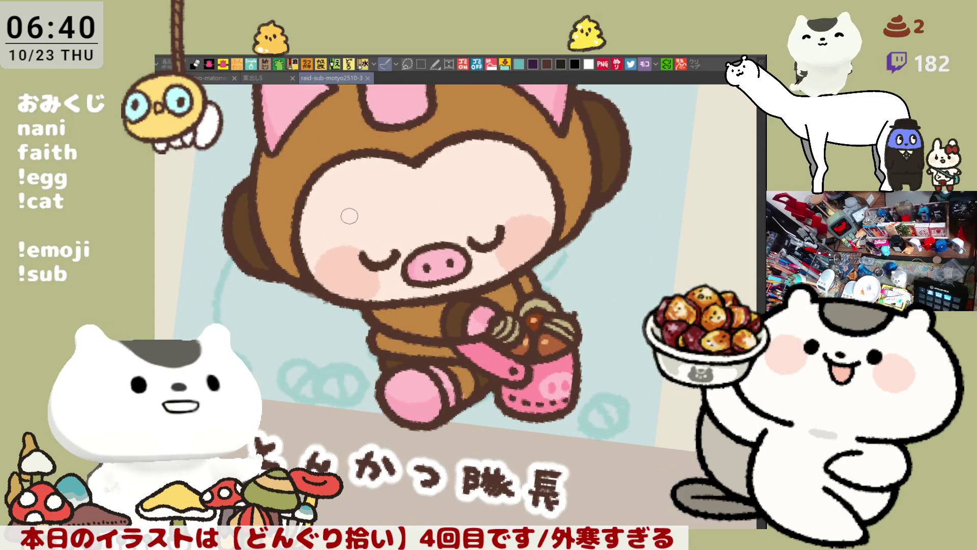
left_click_drag(356, 211, 371, 212)
key("ctrl+z")
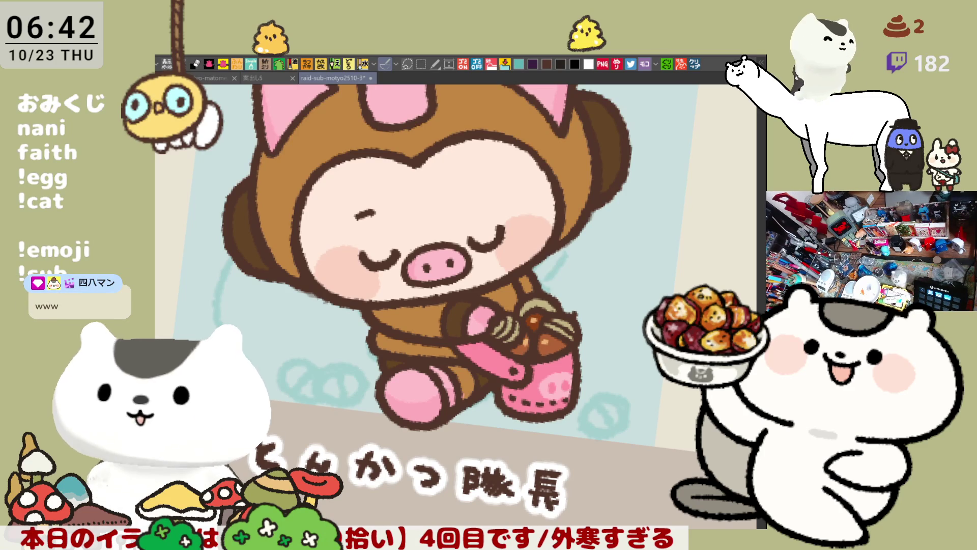
- Paste the X profile screenshot as a new canvas
left_click(693, 68)
scroll(408, 366, "up", 5)
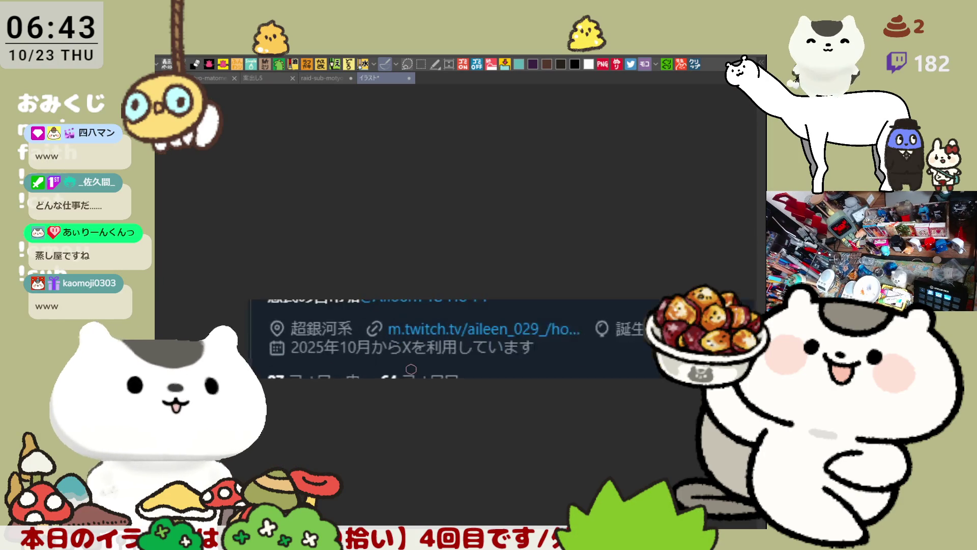
scroll(467, 343, "down", 2)
scroll(467, 343, "up", 3)
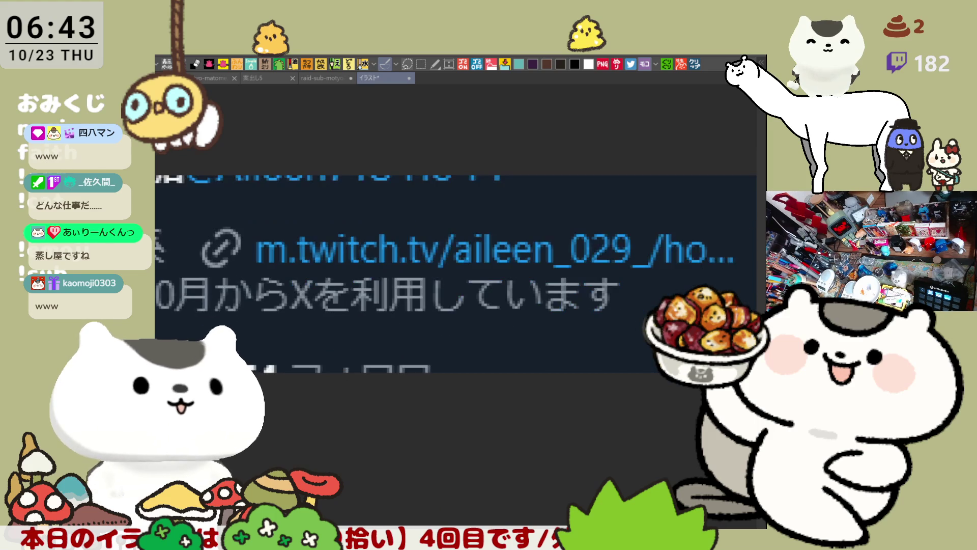
scroll(234, 344, "down", 1)
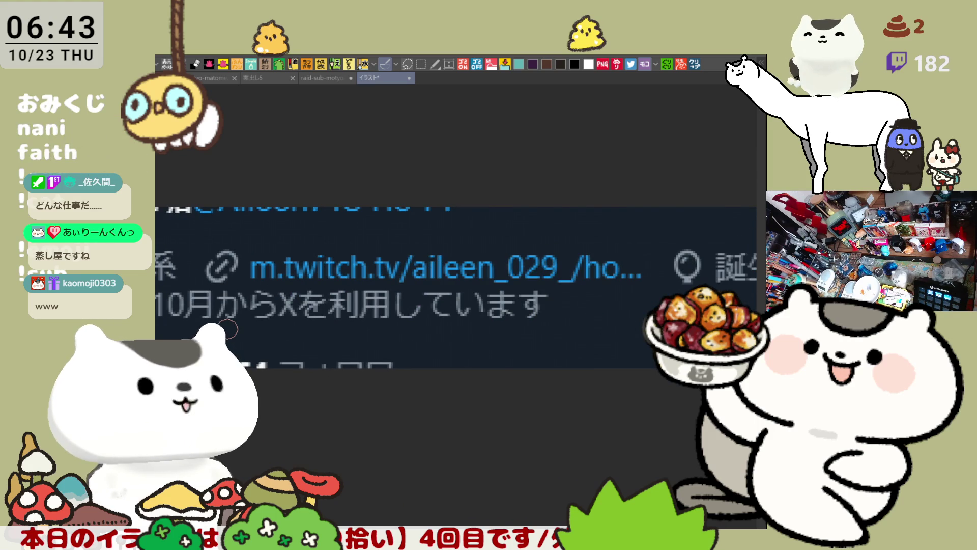
- Try red circles around the Twitch link, undo them, and paste the Twitch screenshot as a new image
mouse_move(255, 270)
left_mouse_down()
mouse_move(259, 206)
mouse_move(247, 219)
mouse_move(245, 209)
left_mouse_up()
key("ctrl+z")
mouse_move(280, 183)
left_mouse_down()
mouse_move(293, 200)
mouse_move(281, 230)
left_mouse_up()
key("ctrl+z")
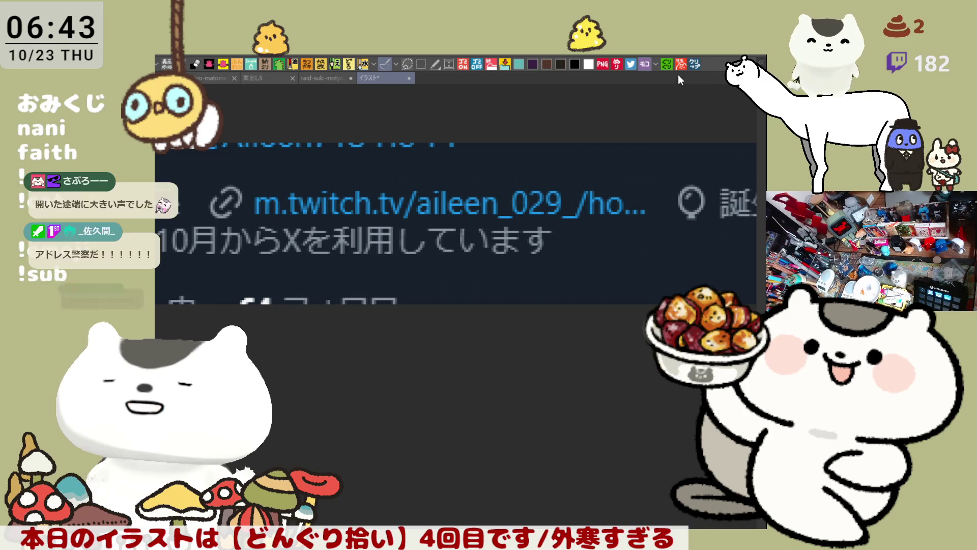
left_click(694, 64)
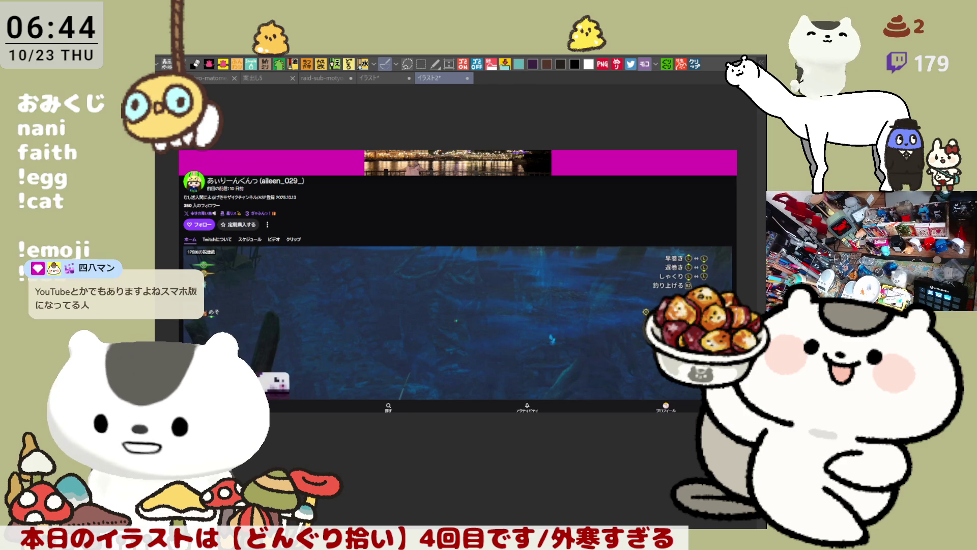
- Paste another Twitch page screenshot as a new canvas, then return to the Twitch profile canvas
left_click(698, 65)
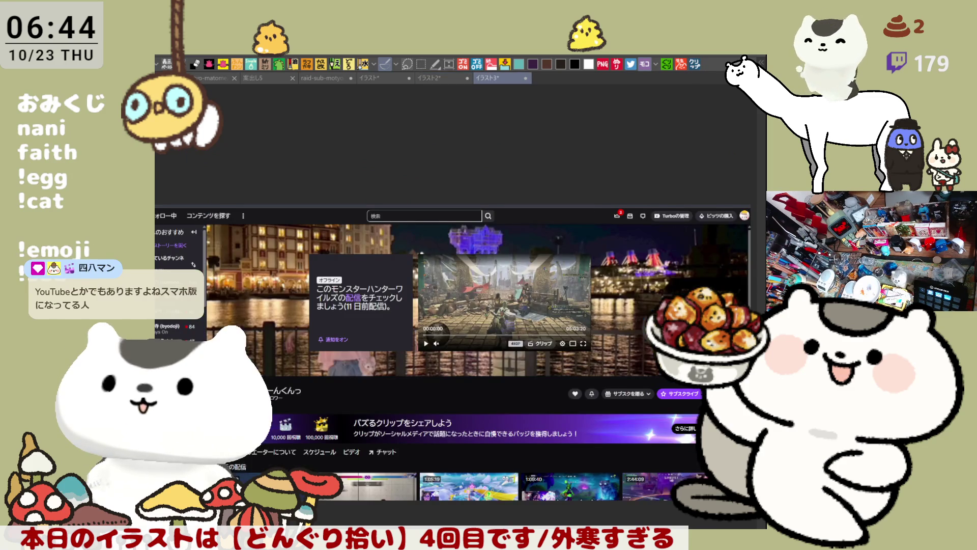
scroll(448, 305, "down", 5)
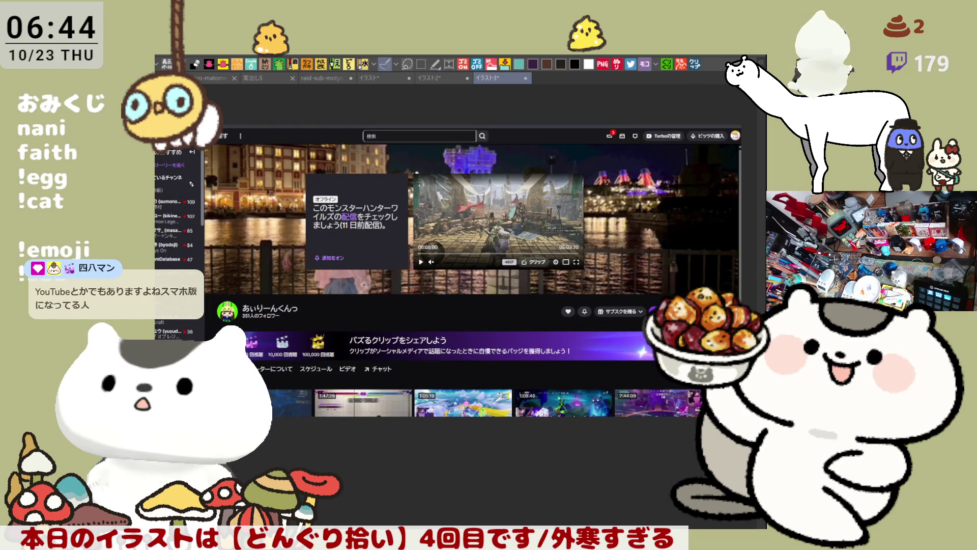
left_click(441, 78)
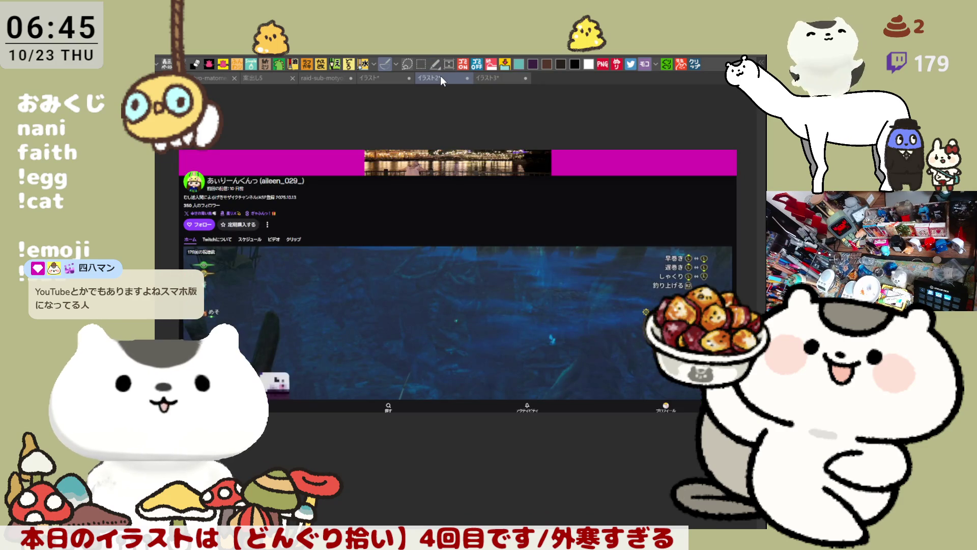
- Close both Twitch screenshot canvases, イラスト2 and イラスト3
scroll(307, 231, "up", 2)
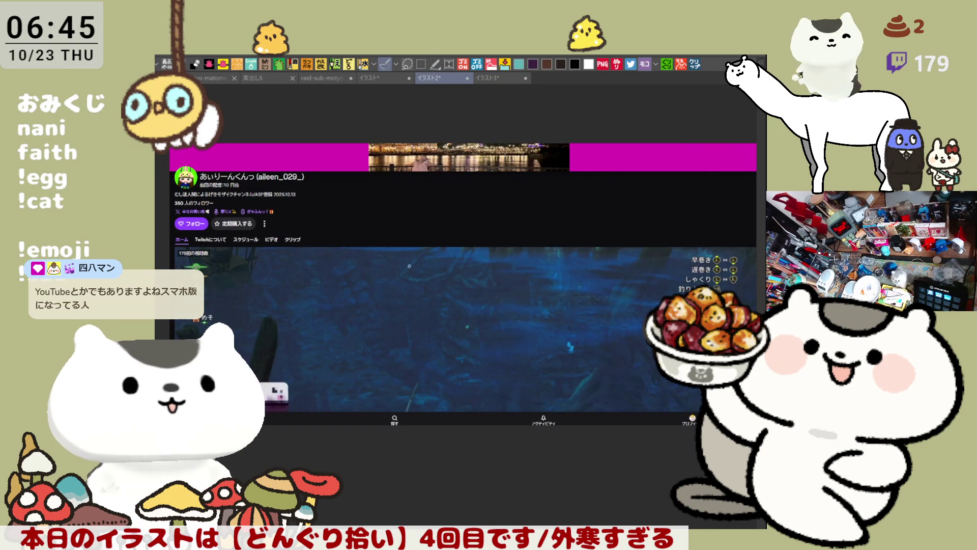
scroll(409, 266, "down", 1)
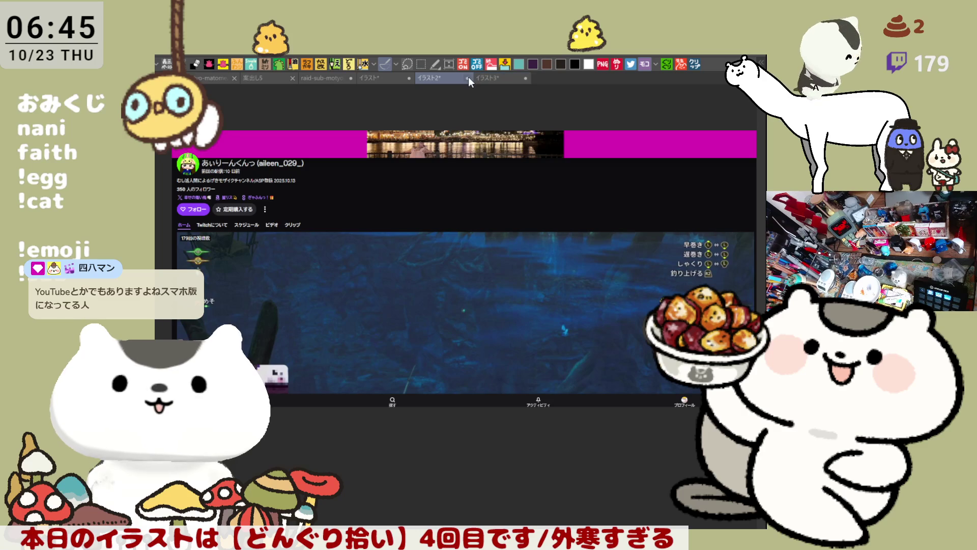
left_click(468, 79)
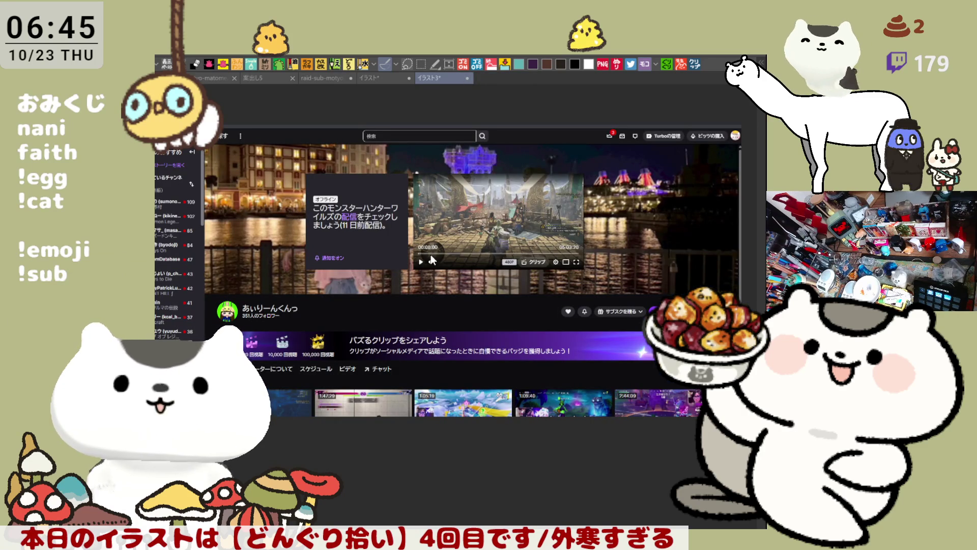
key("ctrl+w")
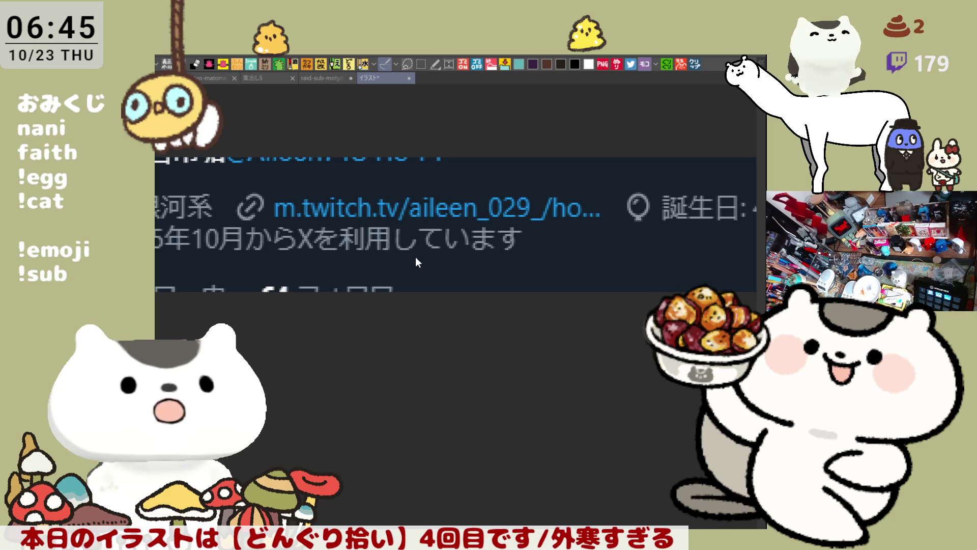
- Close the X profile screenshot to return to the raid-sub-motyo2510-3 sheet's pig character
key("ctrl+w")
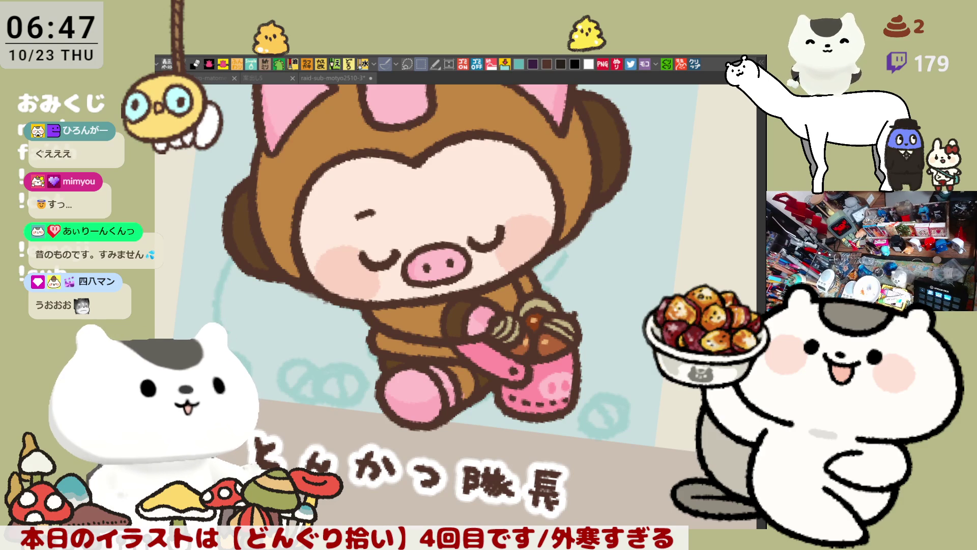
left_click(358, 255)
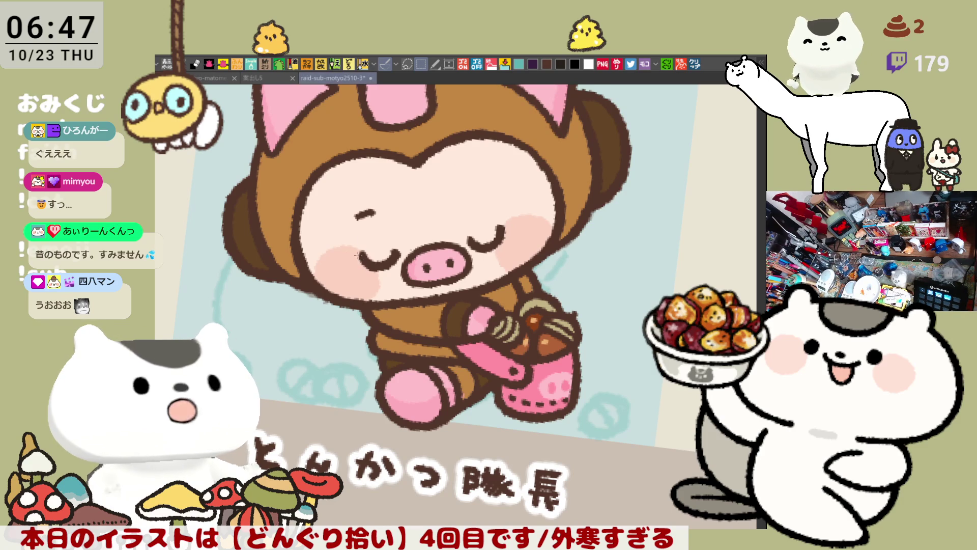
- Zoom out to see the grid, zoom back in, and pan over to the すみれ sketch
scroll(359, 255, "down", 2)
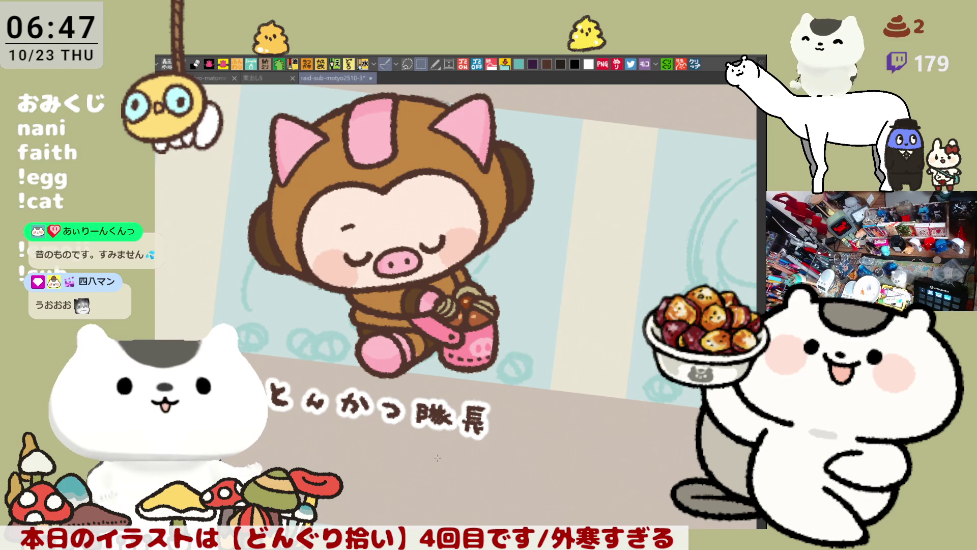
scroll(438, 458, "down", 3)
scroll(410, 444, "up", 1)
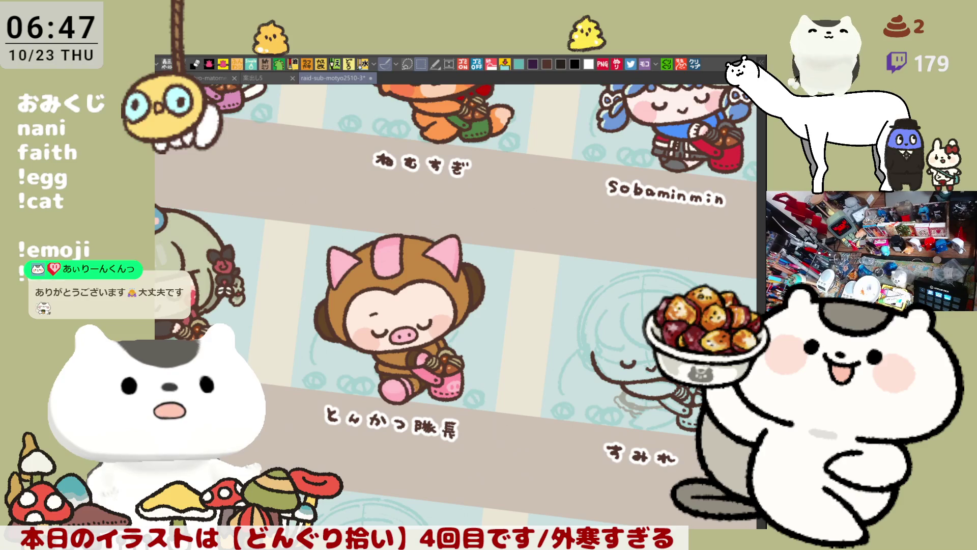
scroll(607, 363, "up", 5)
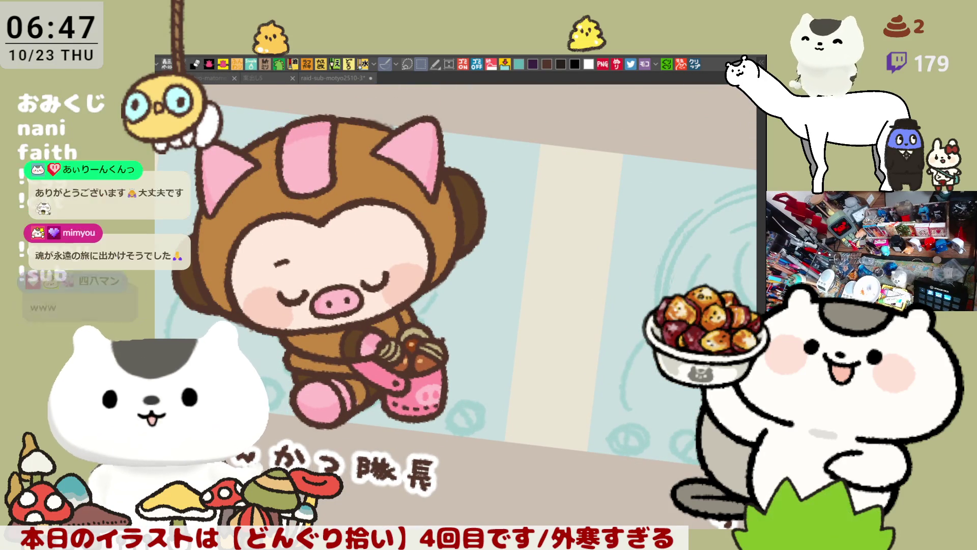
left_click_drag(317, 350, 171, 342)
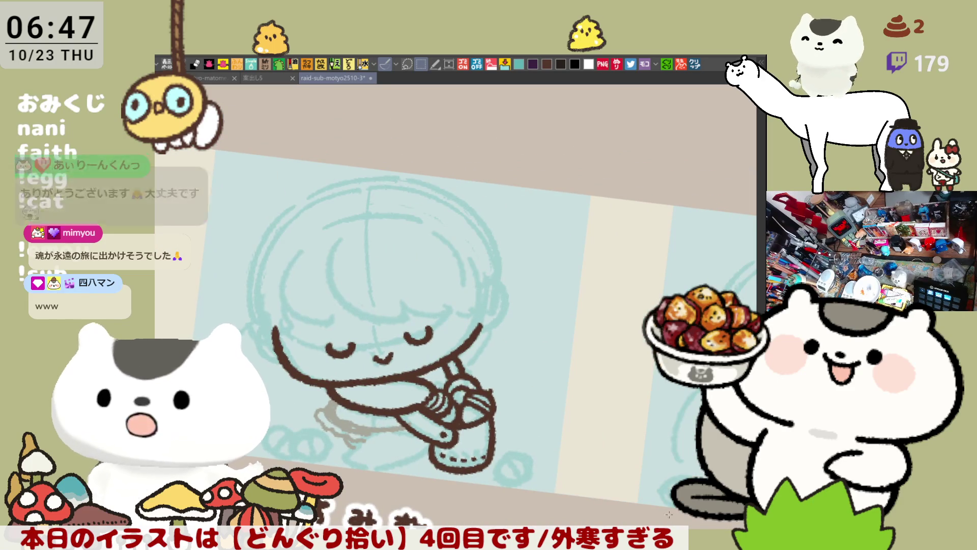
- Zoom in on すみれ and pan until her face and pot-holding hands are centred
scroll(447, 417, "up", 2)
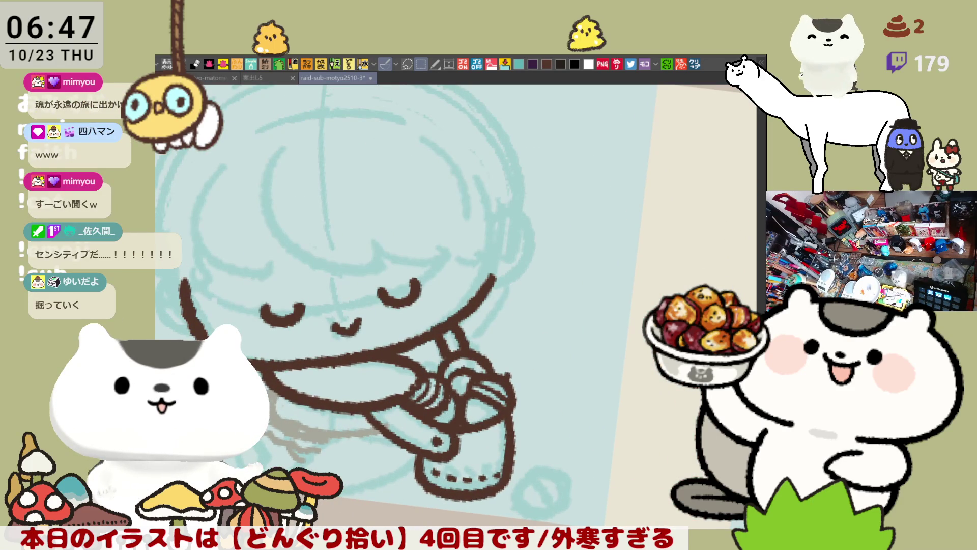
scroll(387, 305, "down", 2)
scroll(458, 254, "up", 1)
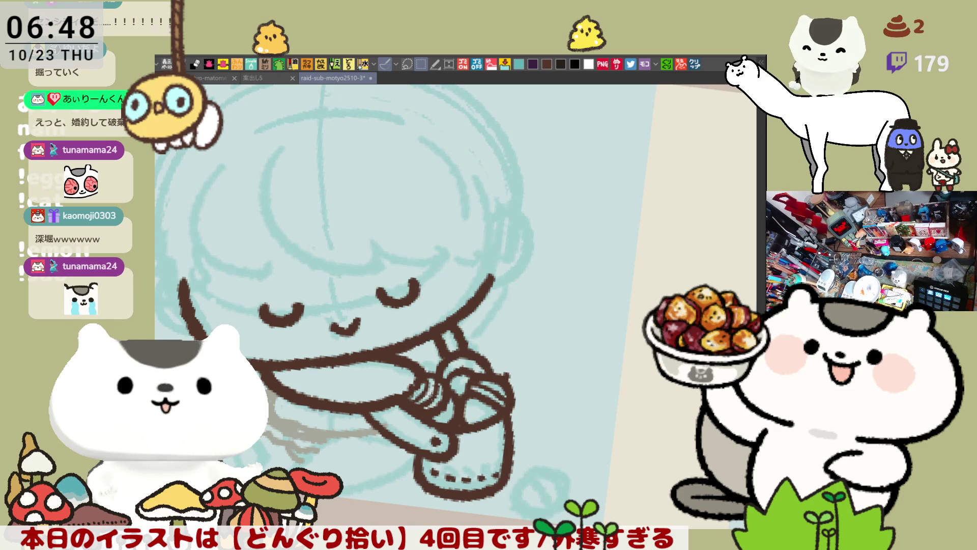
left_click_drag(384, 326, 567, 331)
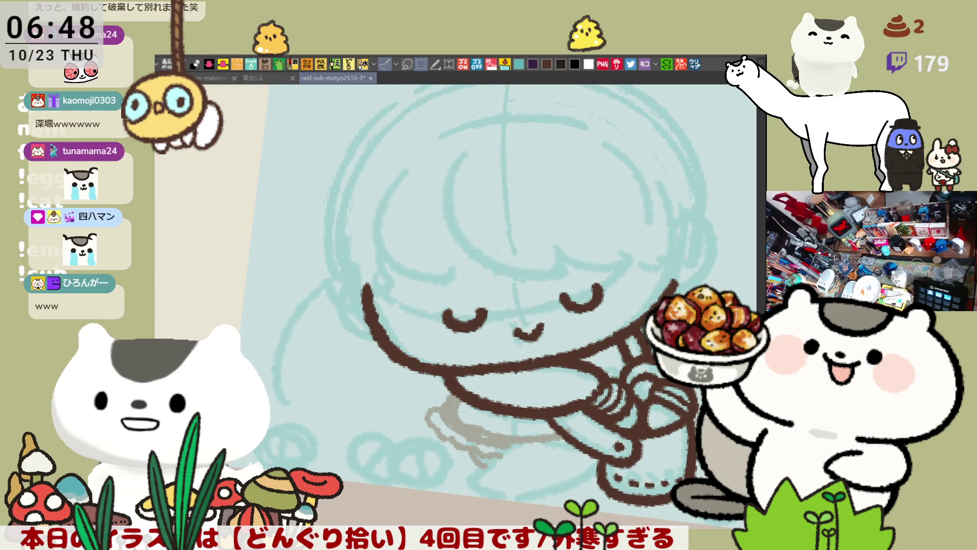
left_click_drag(520, 295, 559, 372)
- Draw the pink bangs line across すみれ's face, retrying the stroke several times
mouse_move(492, 254)
left_mouse_down()
mouse_move(481, 301)
mouse_move(559, 352)
left_mouse_up()
key("ctrl+z")
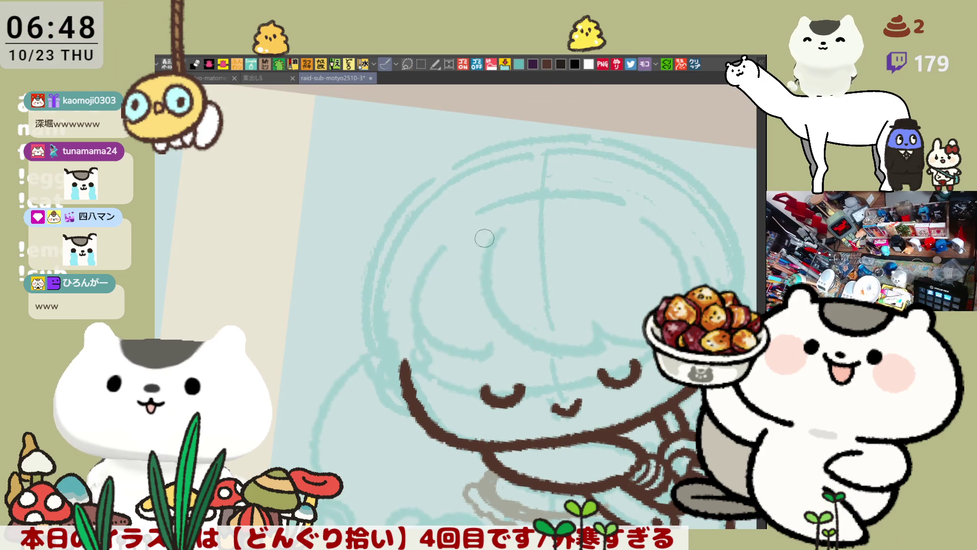
left_click_drag(464, 242, 525, 359)
key("ctrl+z")
left_click_drag(464, 242, 517, 349)
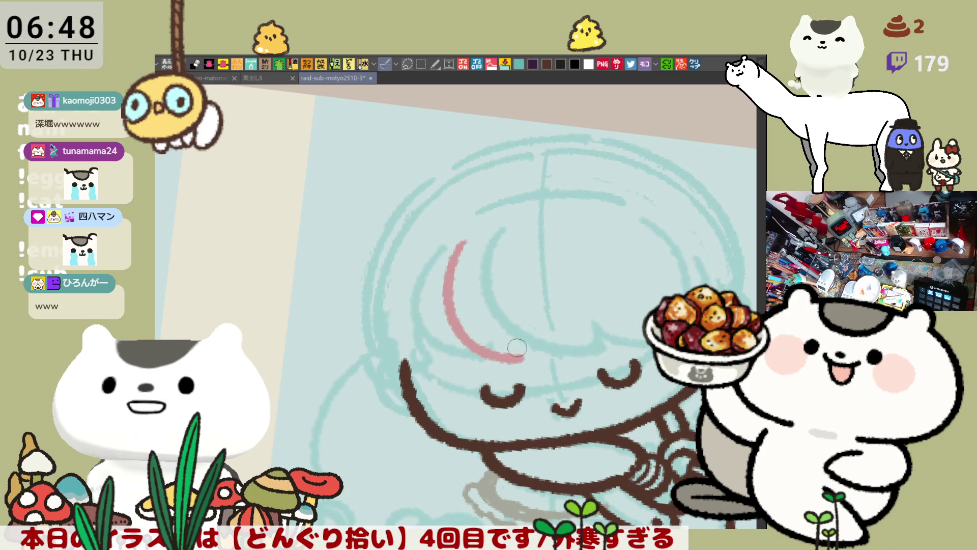
key("ctrl+z")
mouse_move(473, 236)
left_mouse_down()
mouse_move(451, 267)
mouse_move(530, 358)
mouse_move(573, 350)
left_mouse_up()
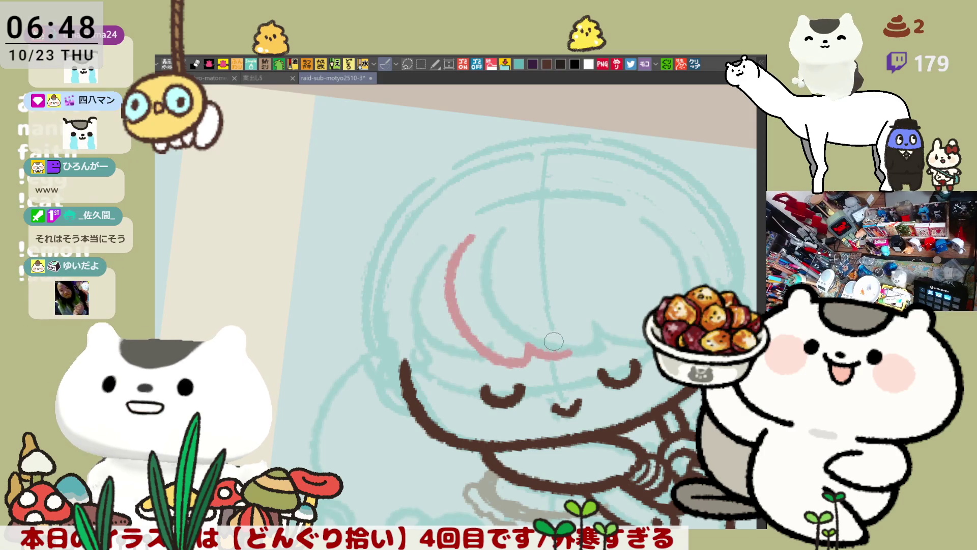
key("ctrl+z")
mouse_move(473, 236)
left_mouse_down()
mouse_move(461, 252)
mouse_move(497, 363)
left_mouse_up()
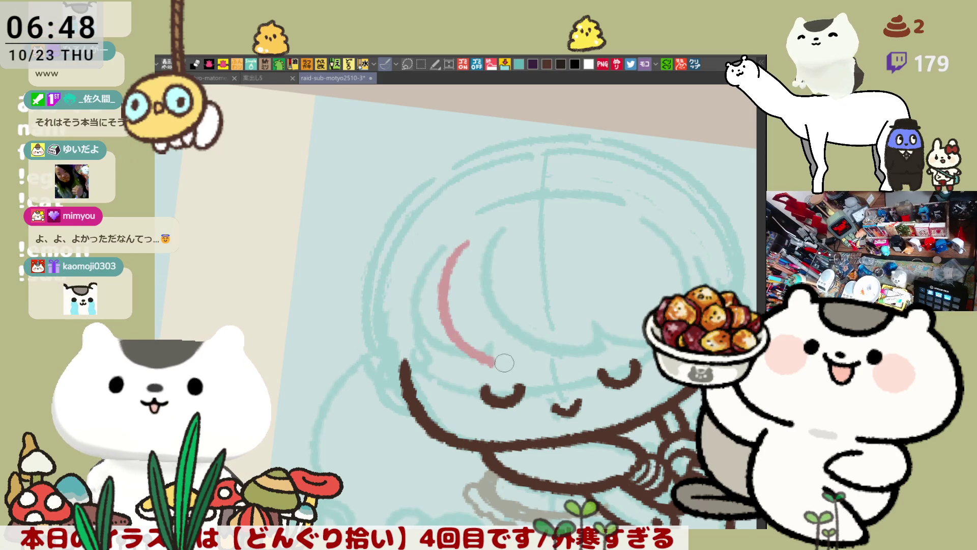
key("ctrl+z")
mouse_move(466, 247)
left_mouse_down()
mouse_move(453, 352)
mouse_move(554, 348)
left_mouse_up()
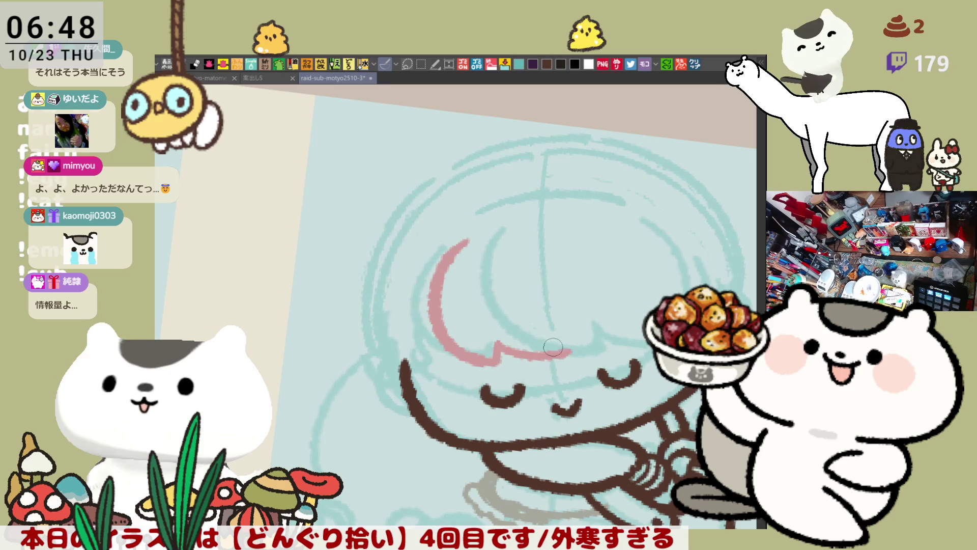
key("ctrl+z")
key("ctrl+z")
mouse_move(464, 235)
left_mouse_down()
mouse_move(488, 359)
mouse_move(519, 336)
mouse_move(532, 350)
mouse_move(591, 341)
mouse_move(598, 320)
mouse_move(646, 338)
left_mouse_up()
key("ctrl+z")
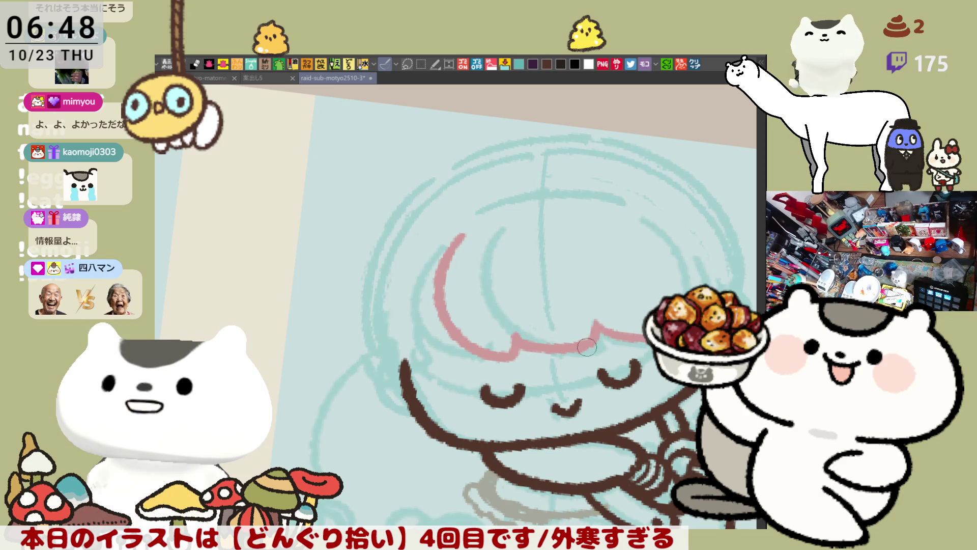
- Straighten the canvas rotation and draw the pink stroke down from the bangs' right end
mouse_move(588, 336)
left_mouse_down()
mouse_move(584, 260)
mouse_move(590, 274)
left_mouse_up()
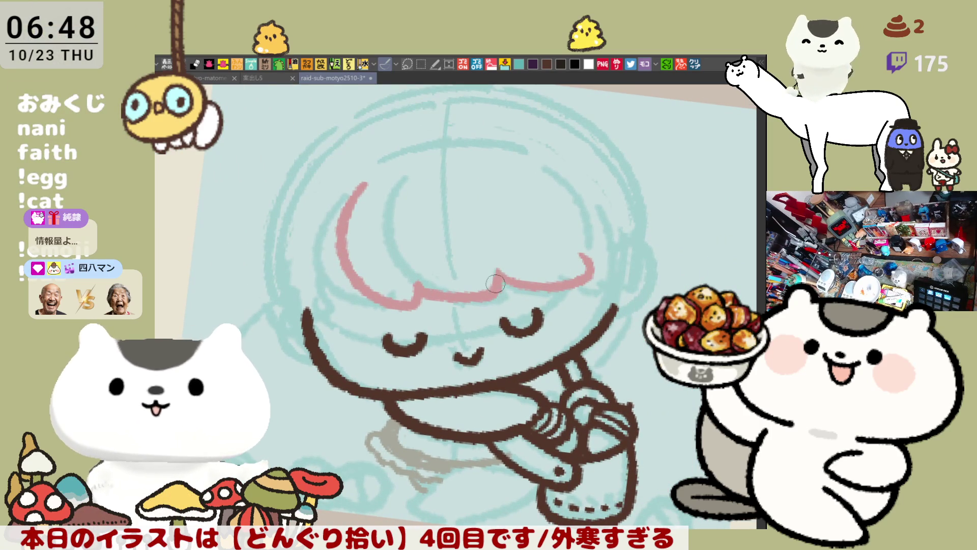
left_click_drag(526, 275, 550, 255)
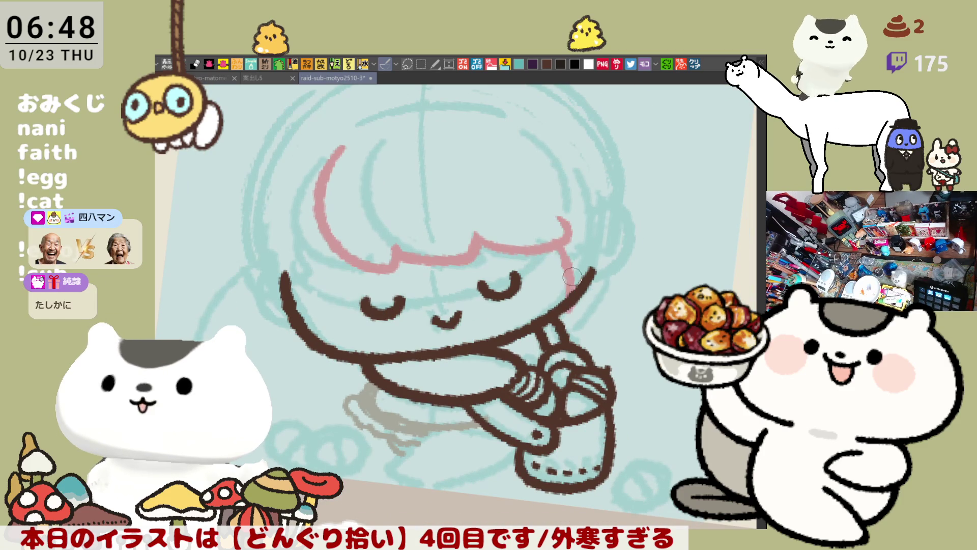
left_click_drag(558, 253, 590, 312)
key("ctrl+z")
left_click_drag(560, 255, 585, 334)
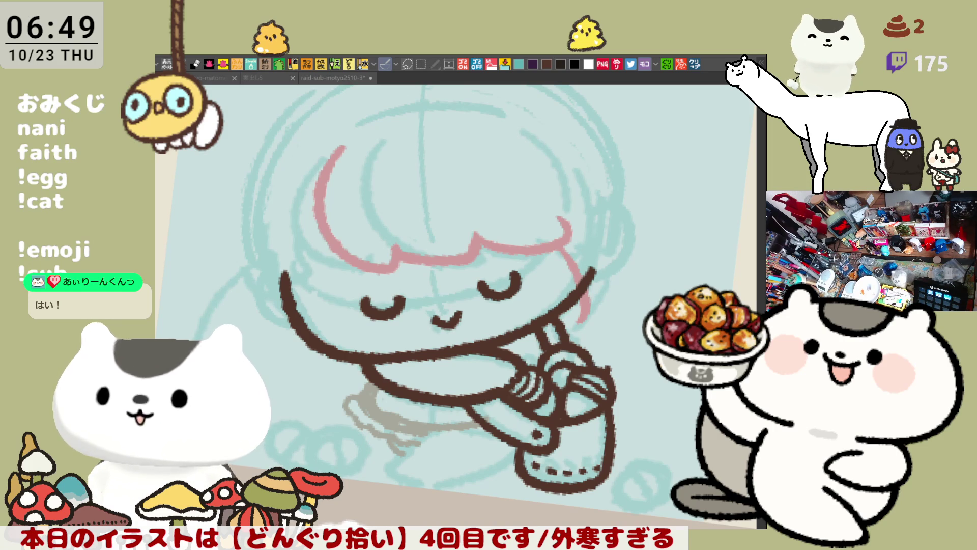
- Redraw the pink arc down the left side of the hair, thicker and longer
scroll(350, 302, "up", 3)
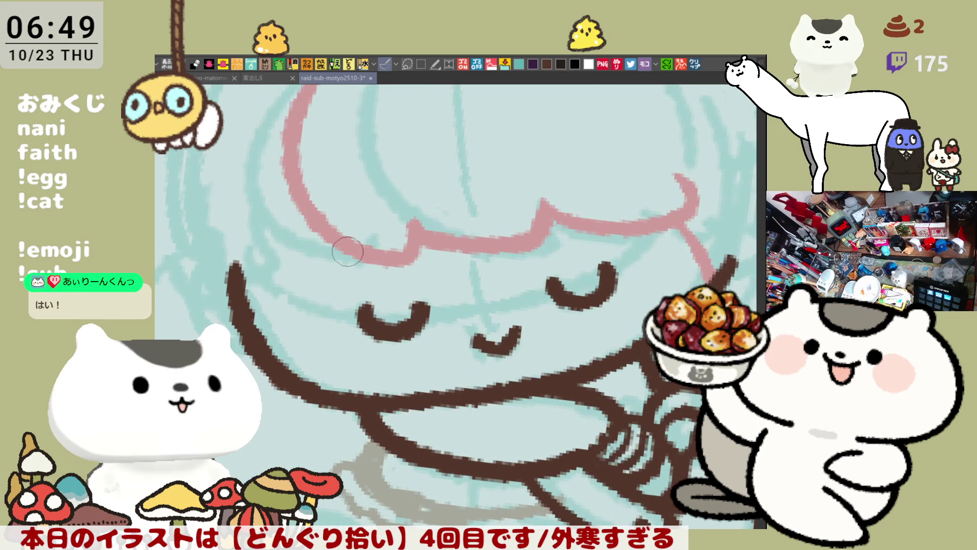
left_click_drag(375, 186, 408, 258)
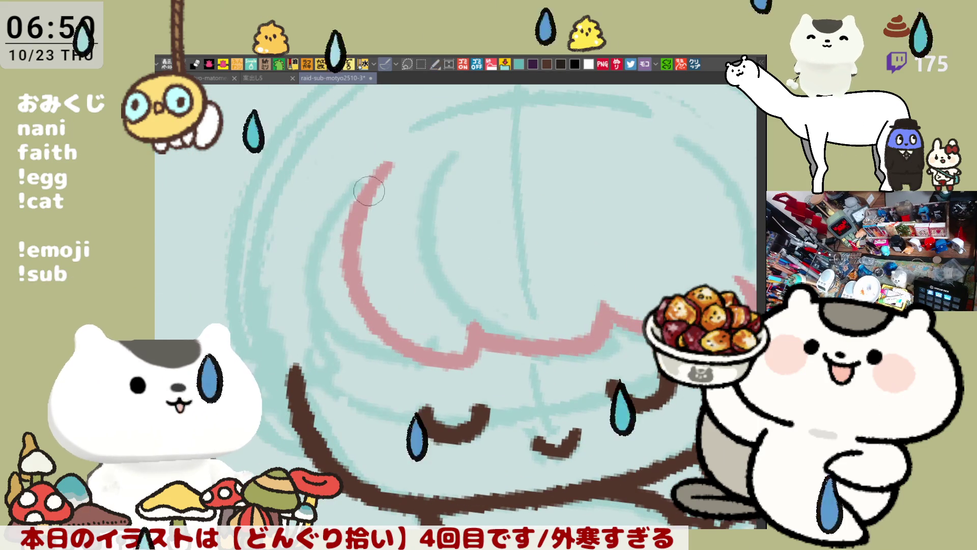
key("ctrl+z")
left_click_drag(387, 164, 290, 363)
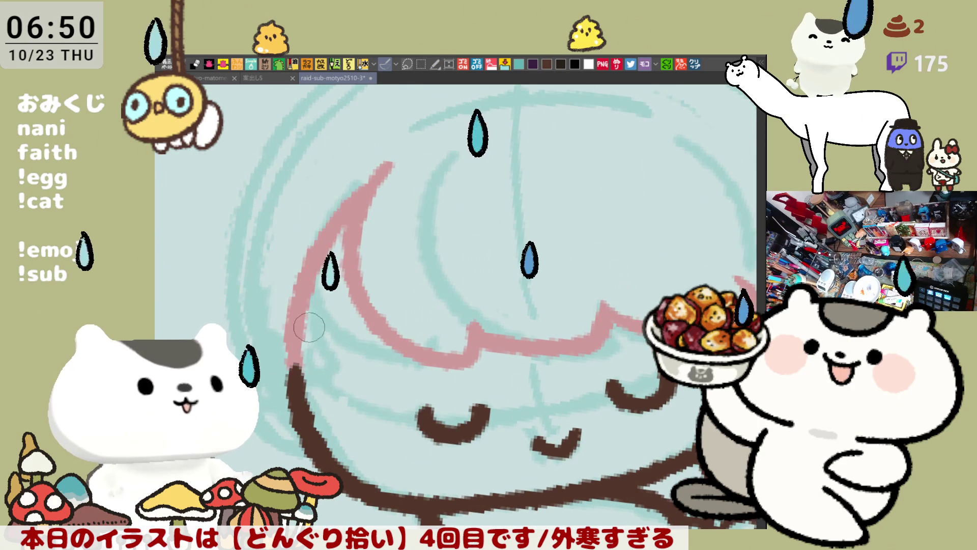
scroll(312, 309, "down", 4)
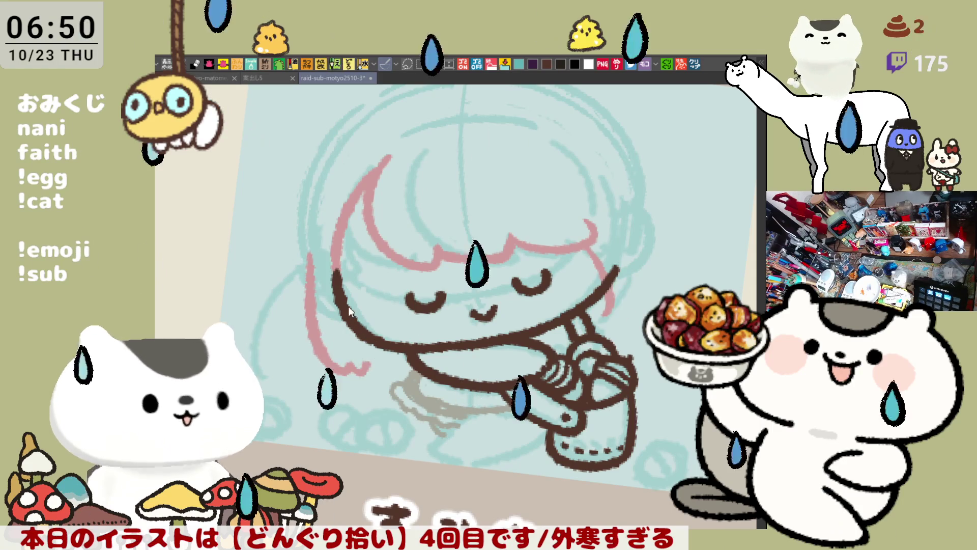
- Draw pink lines down the hair's left and right sides, retrying the outer right edge
left_click_drag(313, 262, 367, 347)
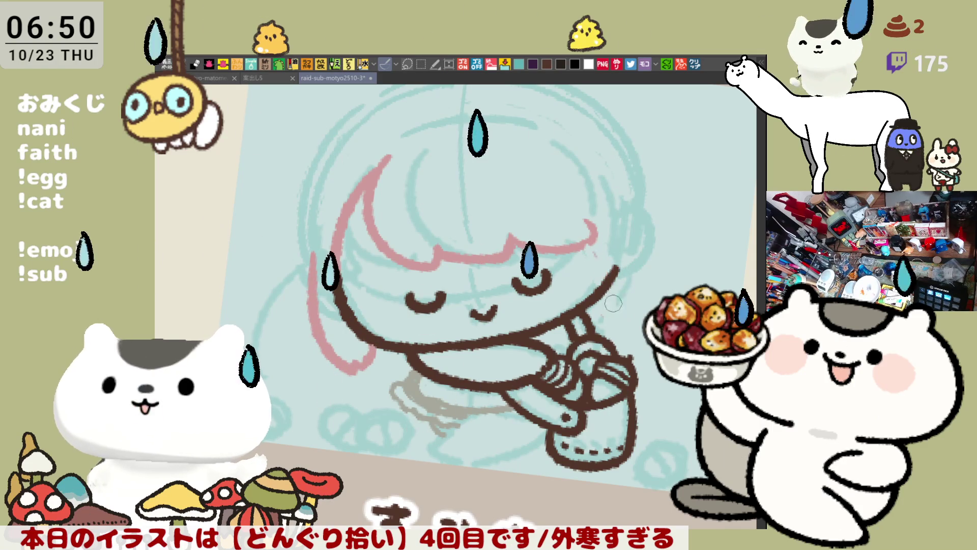
left_click_drag(617, 264, 611, 325)
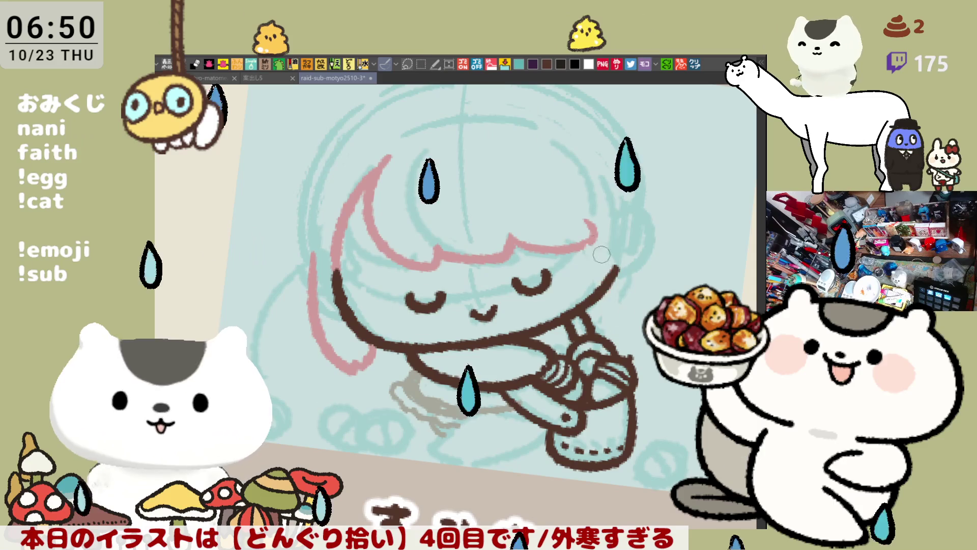
key("ctrl+z")
key("ctrl+z")
mouse_move(585, 240)
left_mouse_down()
mouse_move(608, 323)
mouse_move(628, 301)
left_mouse_up()
key("ctrl+z")
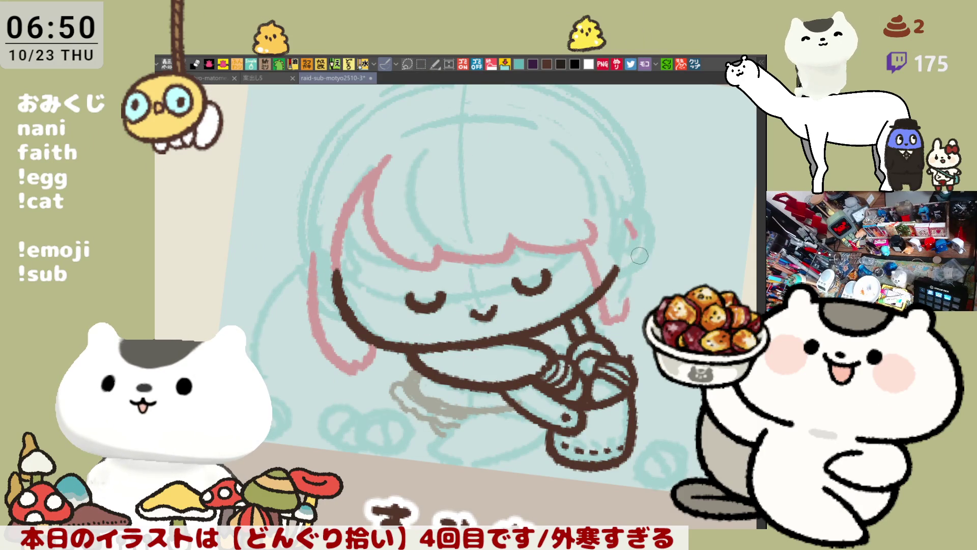
key("ctrl+z")
key("ctrl+z")
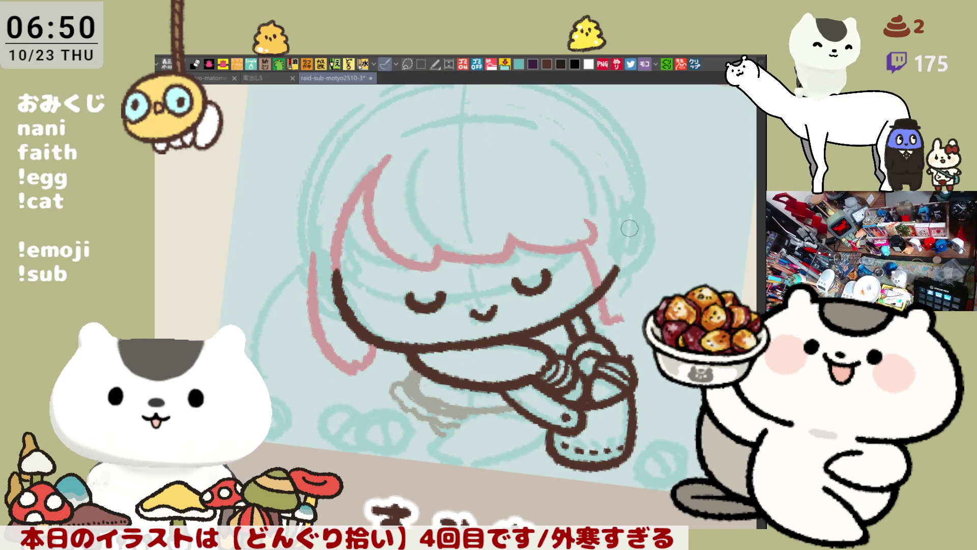
left_click_drag(631, 234, 624, 321)
key("ctrl+z")
mouse_move(622, 222)
left_mouse_down()
mouse_move(625, 308)
mouse_move(627, 287)
mouse_move(610, 317)
mouse_move(636, 292)
left_mouse_up()
key("ctrl+z")
key("ctrl+z")
key("ctrl+z")
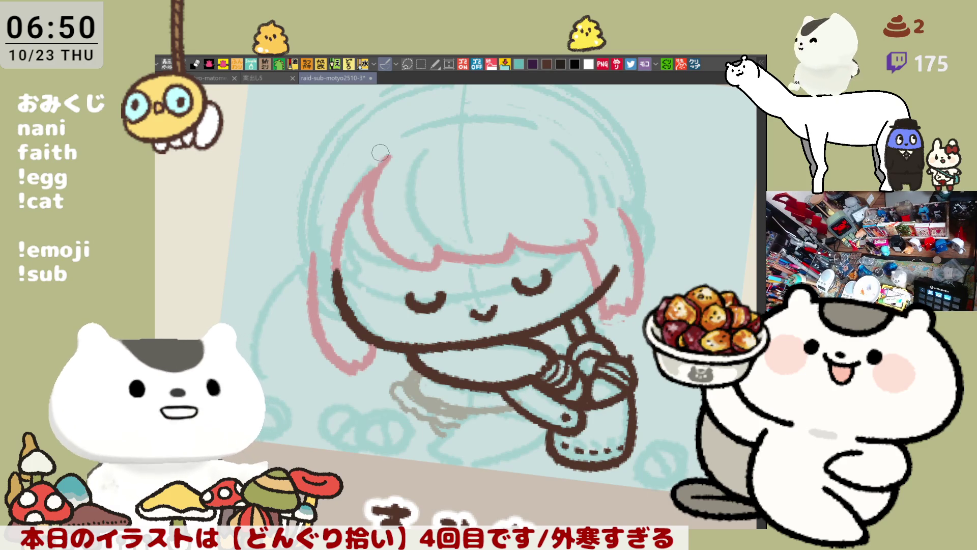
- Add pink strokes at the upper-left hair and three pink dots above the bangs
left_click_drag(391, 153, 385, 170)
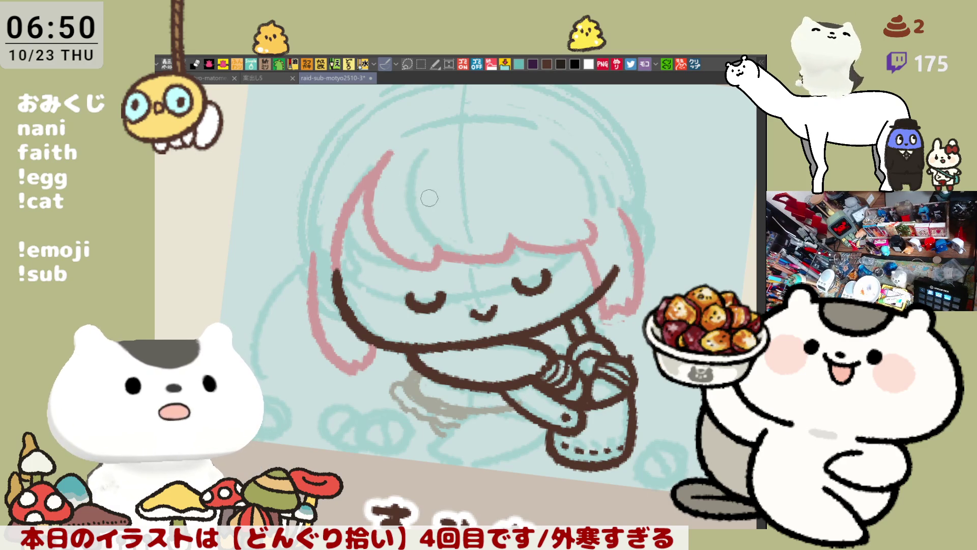
mouse_move(428, 202)
left_mouse_down()
mouse_move(434, 213)
mouse_move(508, 205)
left_mouse_up()
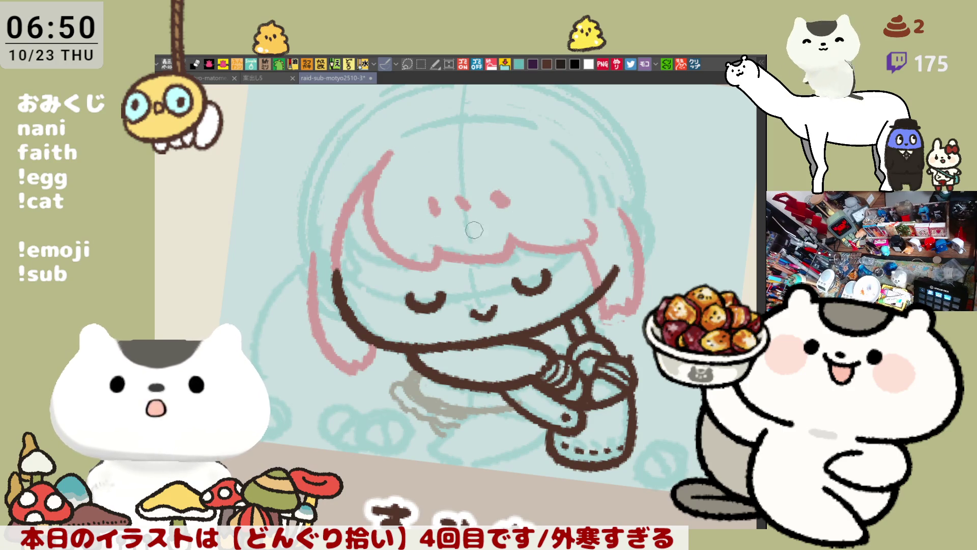
left_click_drag(461, 202, 485, 237)
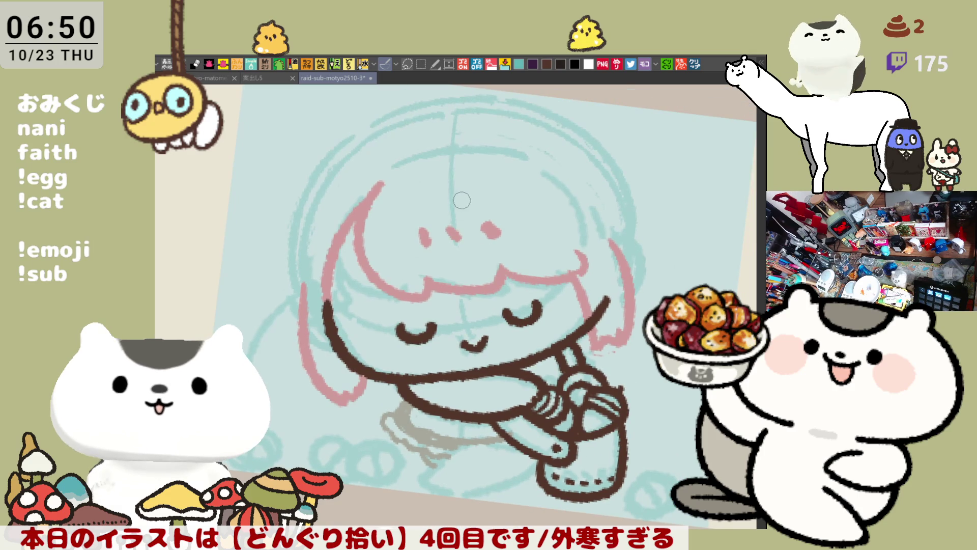
key("ctrl+z")
key("ctrl+z")
key("ctrl+z")
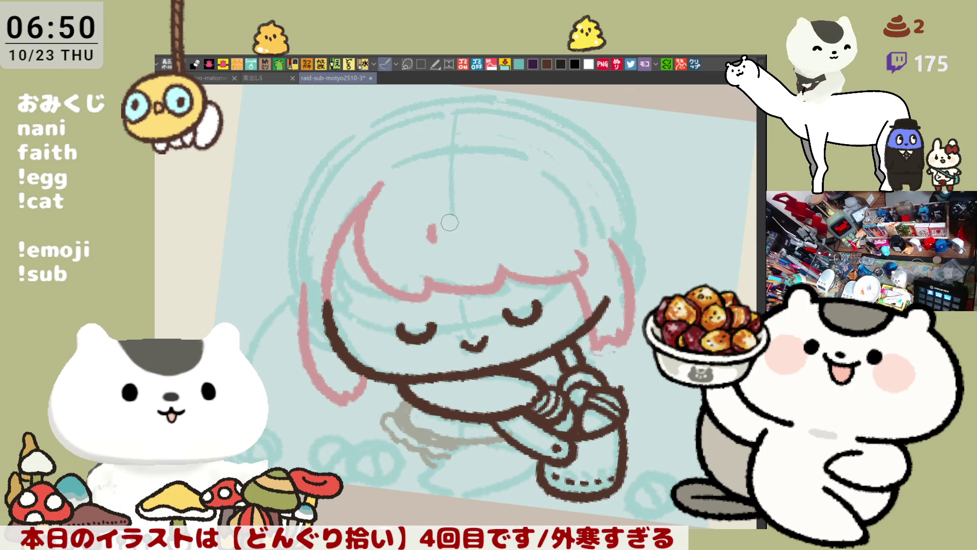
mouse_move(434, 230)
left_mouse_down()
mouse_move(437, 240)
mouse_move(492, 229)
left_mouse_up()
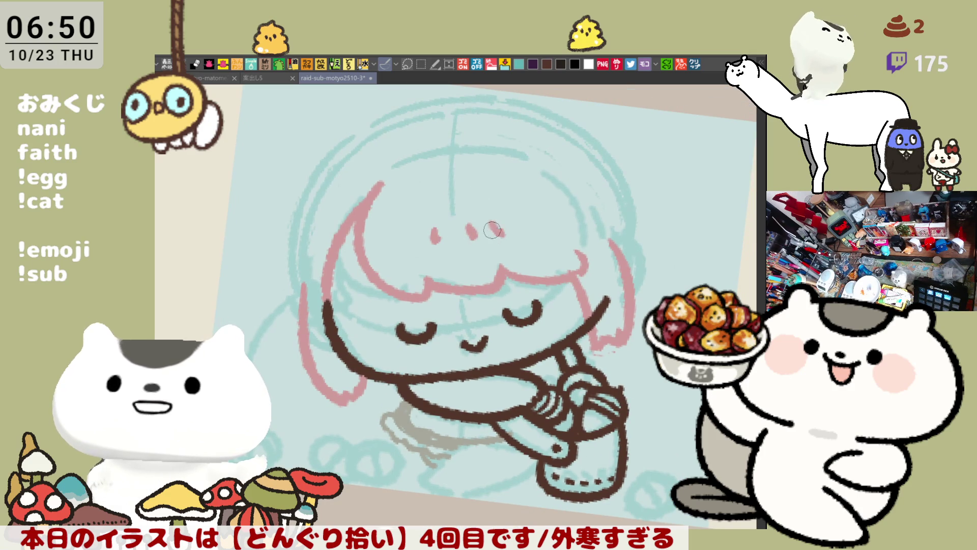
key("ctrl+z")
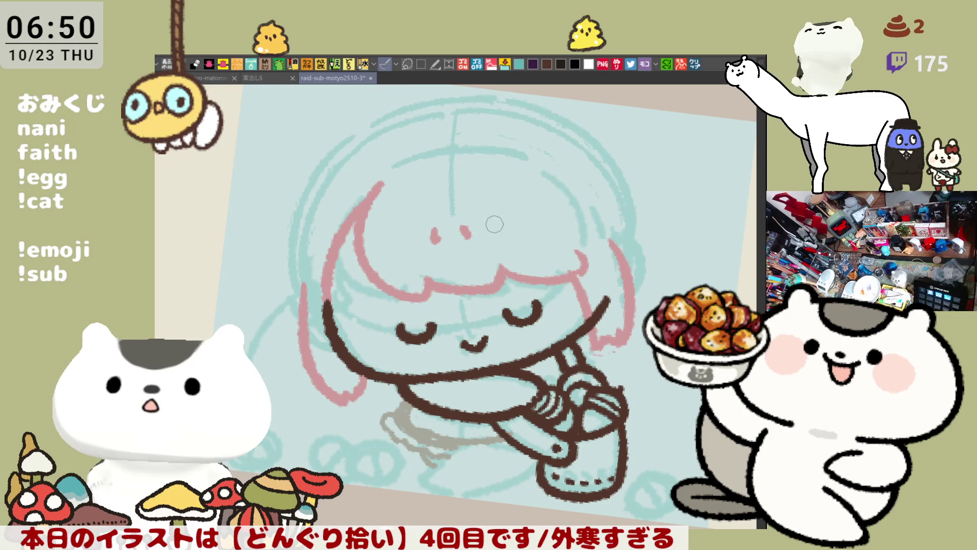
left_click_drag(495, 224, 403, 219)
- Recentre the face and redo the pink curves on the hair's left and right sides
mouse_move(339, 187)
left_mouse_down()
mouse_move(401, 194)
mouse_move(450, 225)
left_mouse_up()
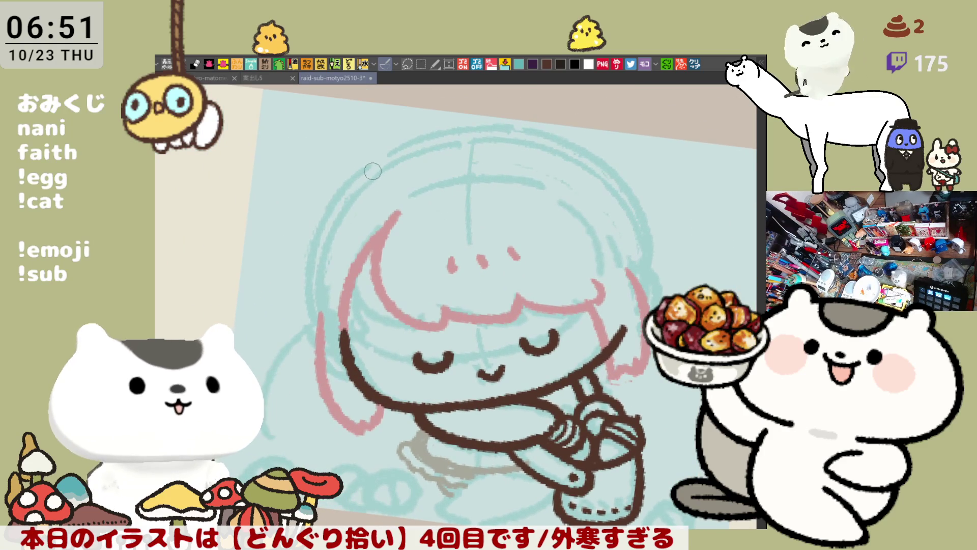
mouse_move(367, 176)
left_mouse_down()
mouse_move(308, 280)
mouse_move(319, 225)
mouse_move(304, 285)
left_mouse_up()
key("ctrl+z")
key("ctrl+z")
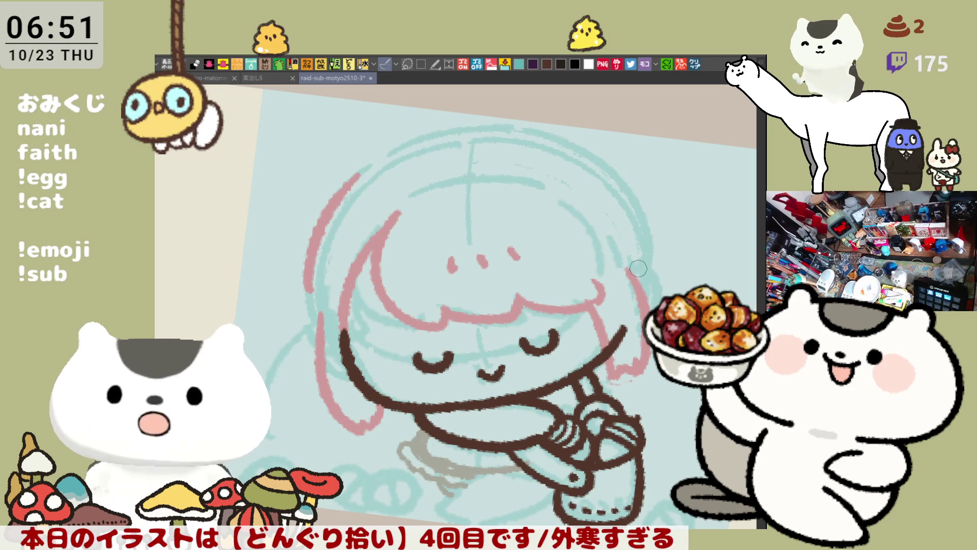
left_click_drag(631, 270, 649, 297)
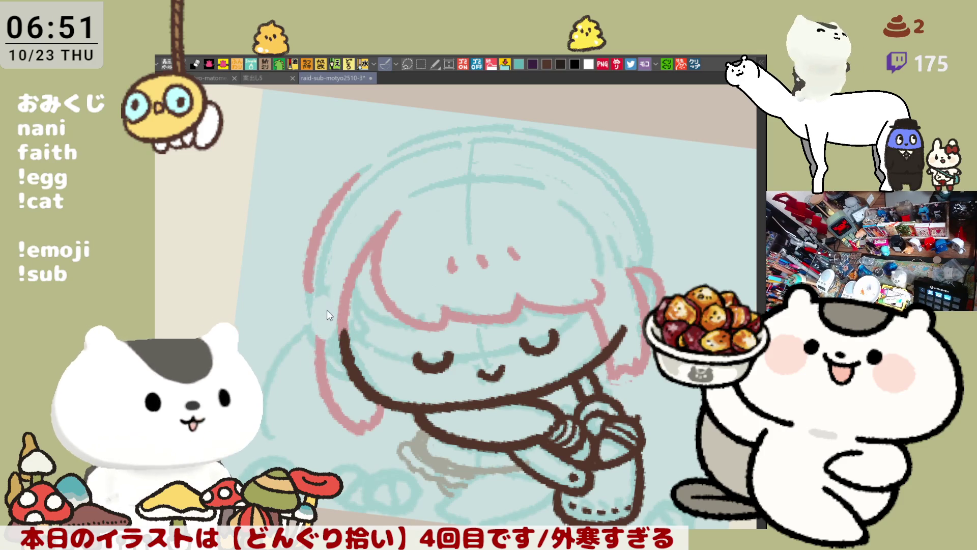
scroll(332, 332, "right", 2)
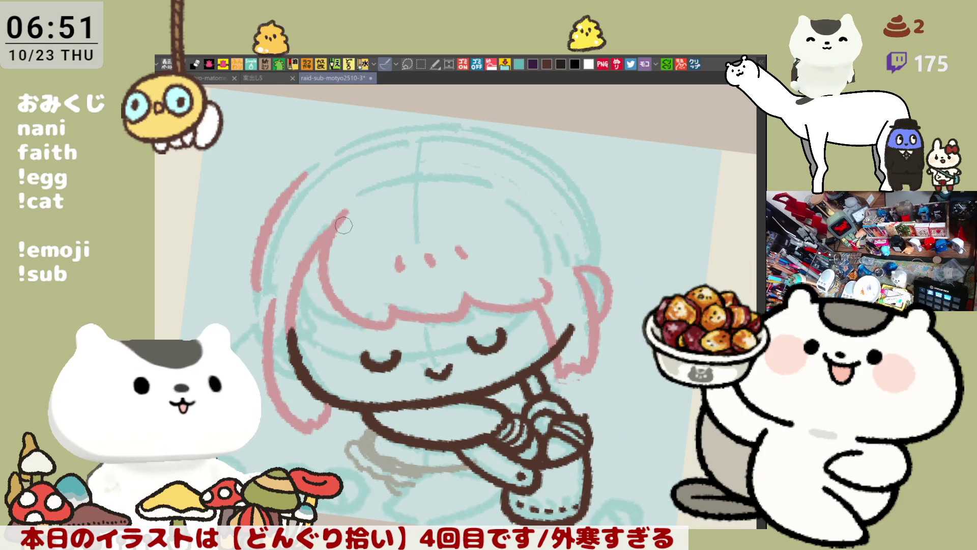
- Try a pink arc over the top of the head and a right-side hair stroke, undoing both
left_click_drag(286, 235, 473, 169)
key("ctrl+z")
mouse_move(301, 227)
left_mouse_down()
mouse_move(444, 164)
mouse_move(545, 189)
left_mouse_up()
key("ctrl+z")
left_click_drag(418, 160, 550, 206)
key("ctrl+z")
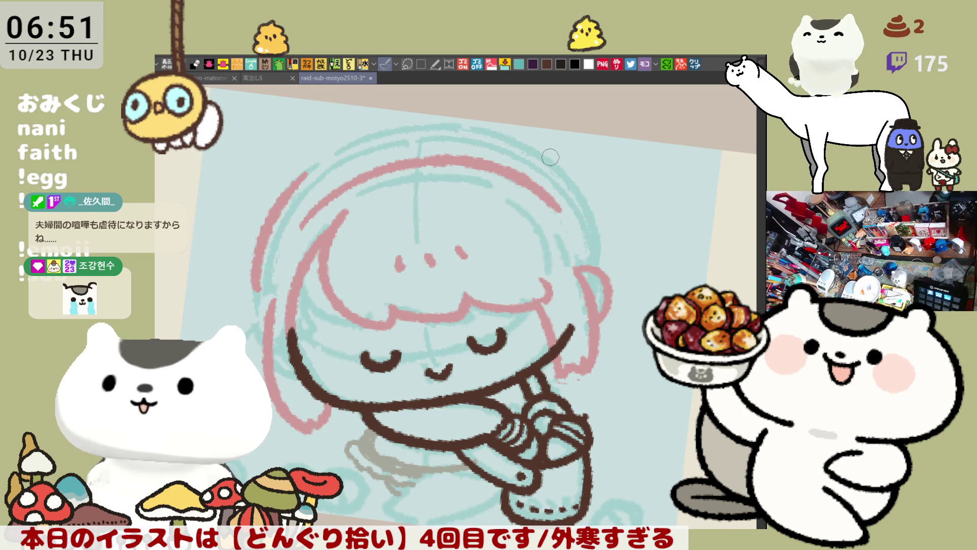
left_click_drag(554, 155, 594, 275)
key("ctrl+z")
mouse_move(554, 156)
left_mouse_down()
mouse_move(599, 247)
mouse_move(594, 274)
mouse_move(563, 171)
mouse_move(602, 292)
left_mouse_up()
key("ctrl+z")
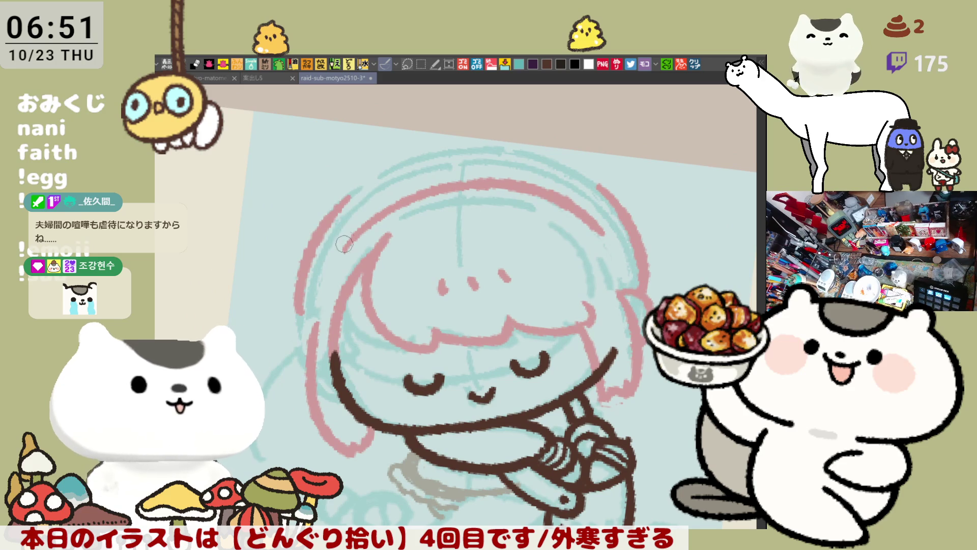
key("ctrl+z")
key("ctrl+z")
- Redraw the upper-left hair outline as a pink curve rising toward the top
mouse_move(340, 253)
left_mouse_down()
mouse_move(321, 224)
mouse_move(337, 200)
left_mouse_up()
key("ctrl+z")
key("ctrl+z")
left_click_drag(340, 253, 320, 224)
mouse_move(318, 220)
left_mouse_down()
mouse_move(337, 199)
mouse_move(358, 224)
mouse_move(323, 219)
left_mouse_up()
key("ctrl+z")
key("ctrl+z")
key("ctrl+z")
left_click_drag(322, 216, 354, 187)
key("ctrl+z")
left_click_drag(324, 244, 351, 183)
key("ctrl+z")
mouse_move(336, 249)
left_mouse_down()
mouse_move(357, 184)
mouse_move(386, 160)
left_mouse_up()
key("ctrl+z")
key("ctrl+z")
mouse_move(339, 254)
left_mouse_down()
mouse_move(318, 211)
mouse_move(384, 166)
mouse_move(397, 173)
mouse_move(451, 149)
left_mouse_up()
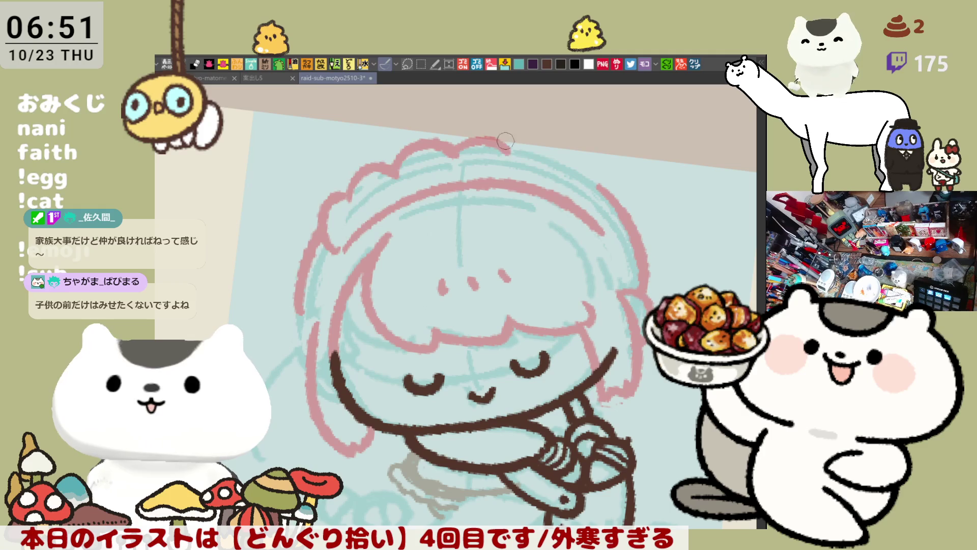
- Rework the pink outline along the top of the hair, extending it to the right
left_click_drag(455, 153, 524, 147)
key("ctrl+z")
left_click_drag(451, 153, 510, 147)
key("ctrl+z")
mouse_move(451, 153)
left_mouse_down()
mouse_move(481, 130)
mouse_move(514, 150)
left_mouse_up()
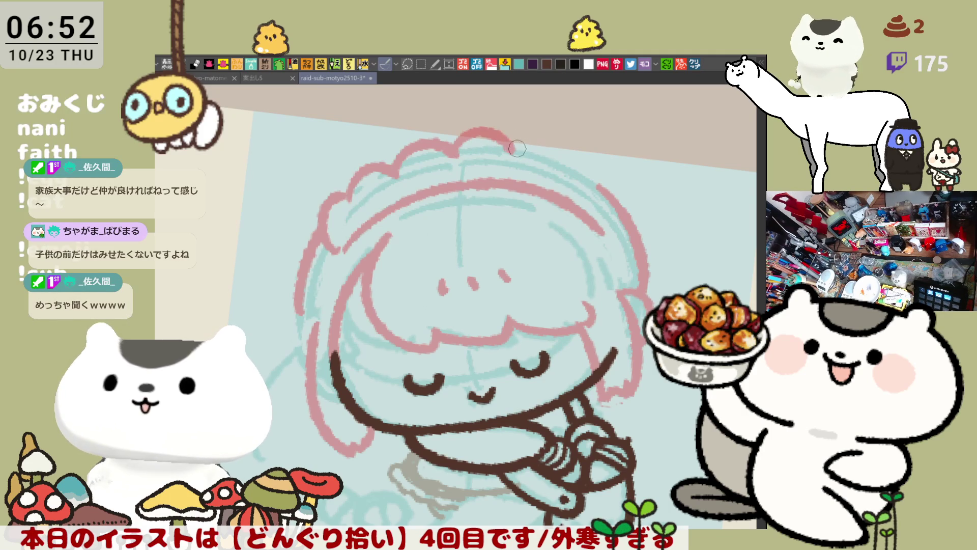
key("ctrl+z")
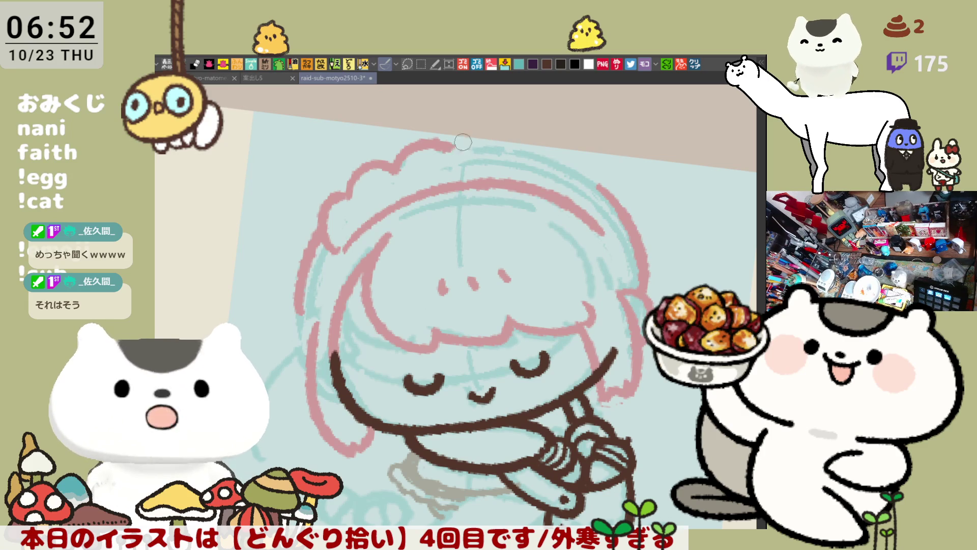
mouse_move(465, 142)
left_mouse_down()
mouse_move(504, 136)
mouse_move(475, 146)
mouse_move(490, 144)
left_mouse_up()
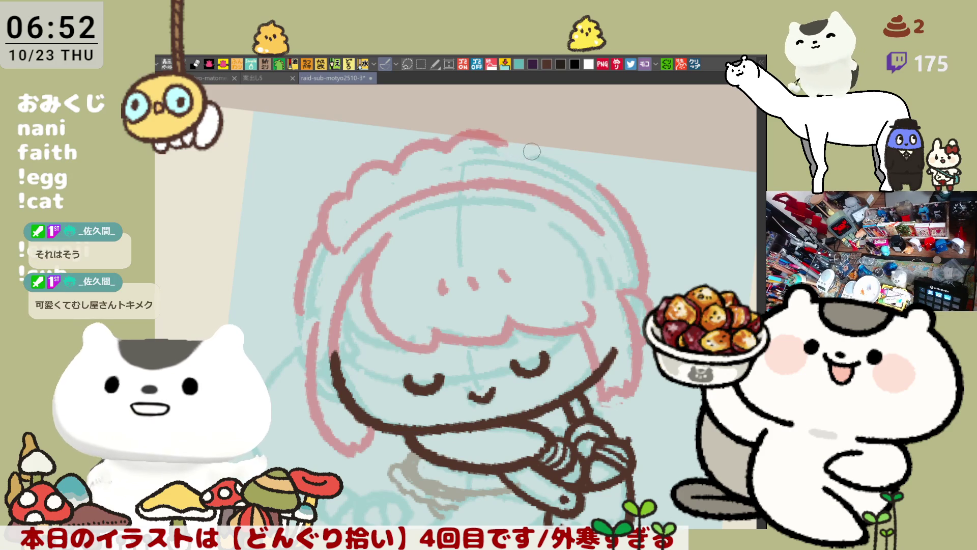
mouse_move(577, 173)
left_mouse_down()
mouse_move(596, 196)
mouse_move(589, 171)
left_mouse_up()
left_click_drag(489, 140, 559, 154)
key("ctrl+z")
left_click_drag(492, 138, 565, 160)
key("ctrl+z")
mouse_move(496, 145)
left_mouse_down()
mouse_move(558, 156)
mouse_move(591, 173)
mouse_move(596, 191)
left_mouse_up()
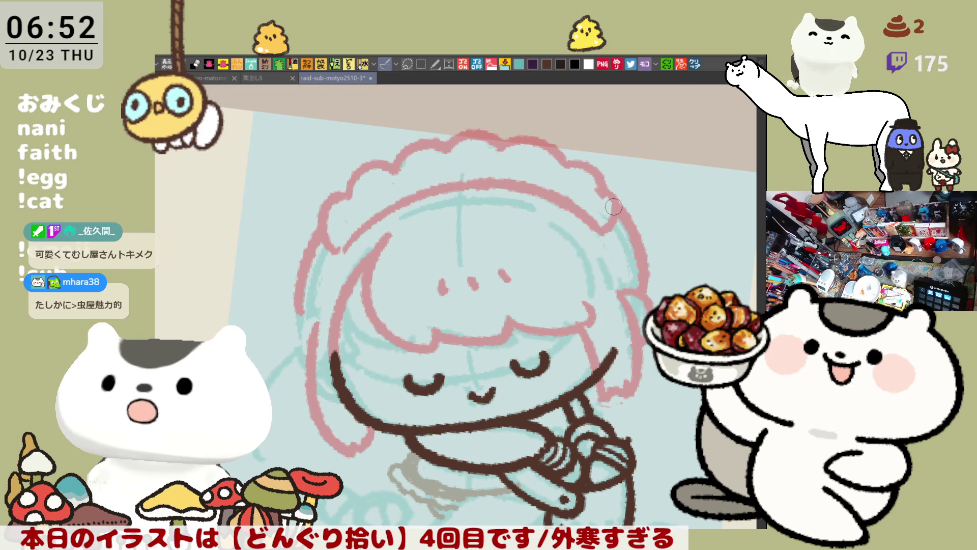
- Redraw the top-right hair outline in pink, continuing it down the right side
key("ctrl+z")
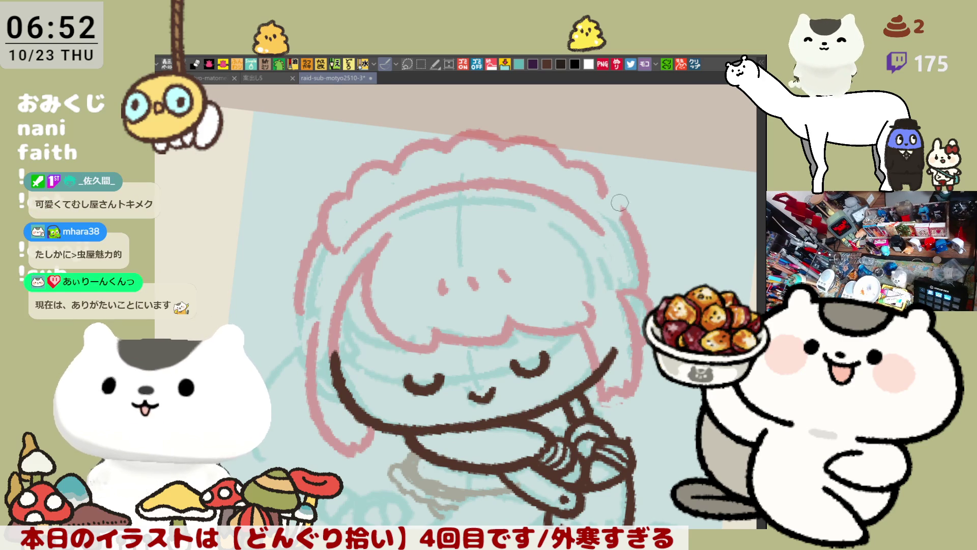
left_click_drag(605, 191, 625, 239)
key("ctrl+z")
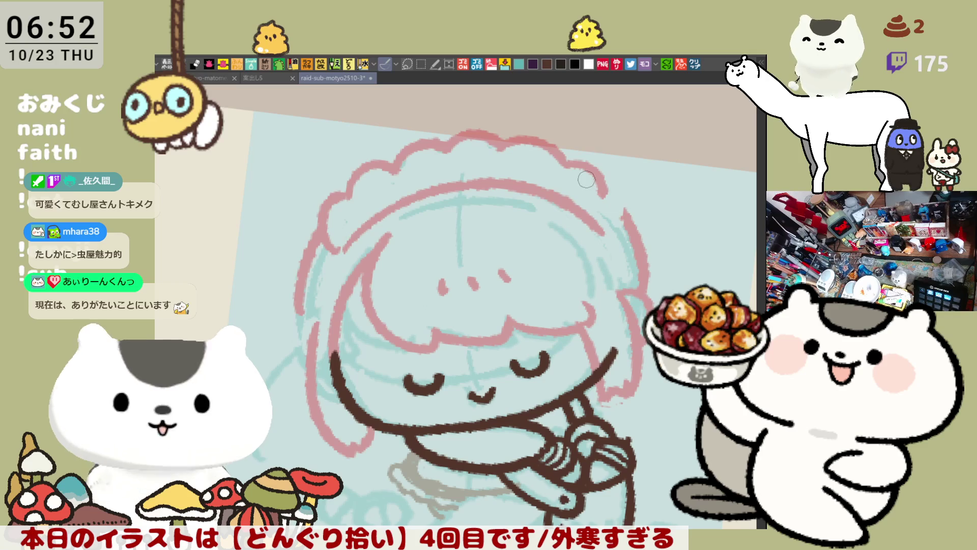
left_click_drag(615, 194, 623, 239)
key("ctrl+z")
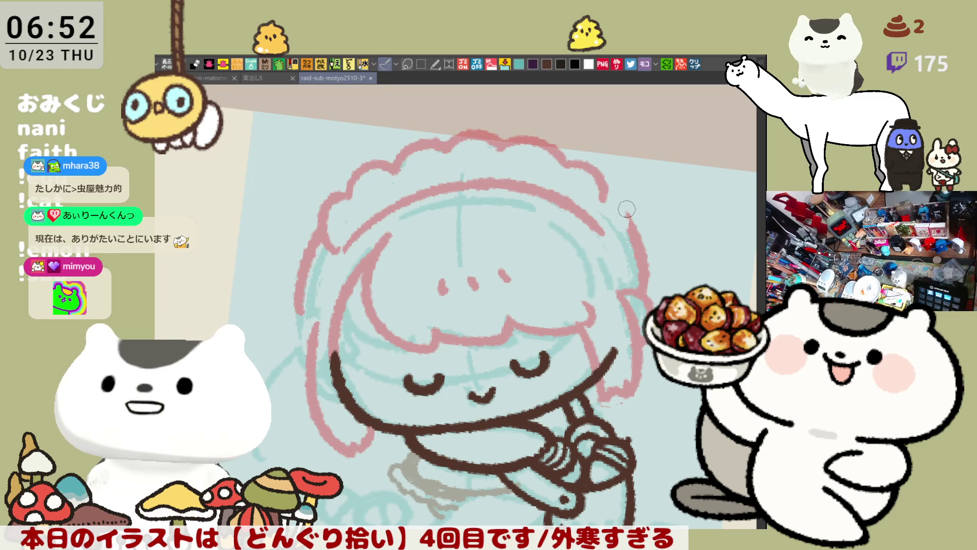
left_click_drag(611, 198, 628, 229)
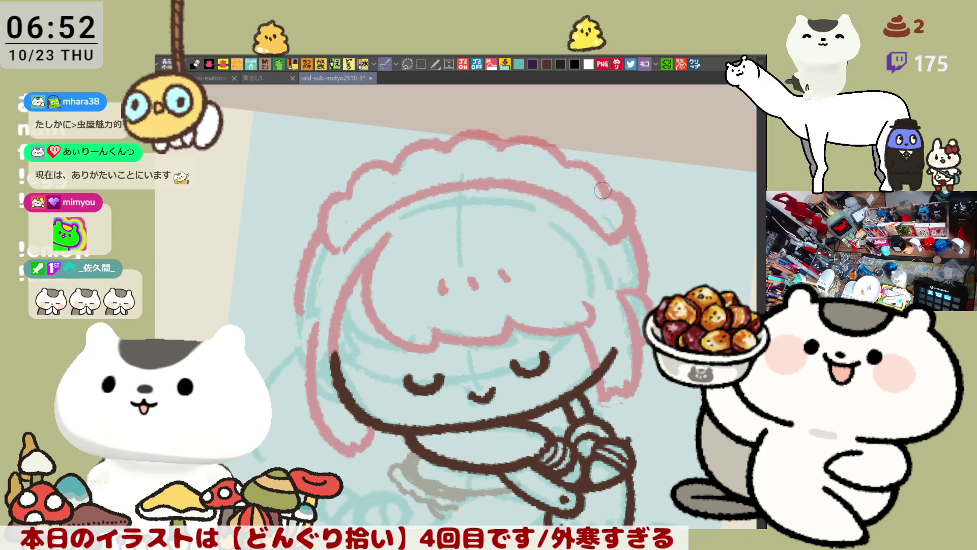
- Tilt the view, retry the pink left-side hair stroke, and start the blue right bow loops
left_click_drag(604, 191, 568, 222)
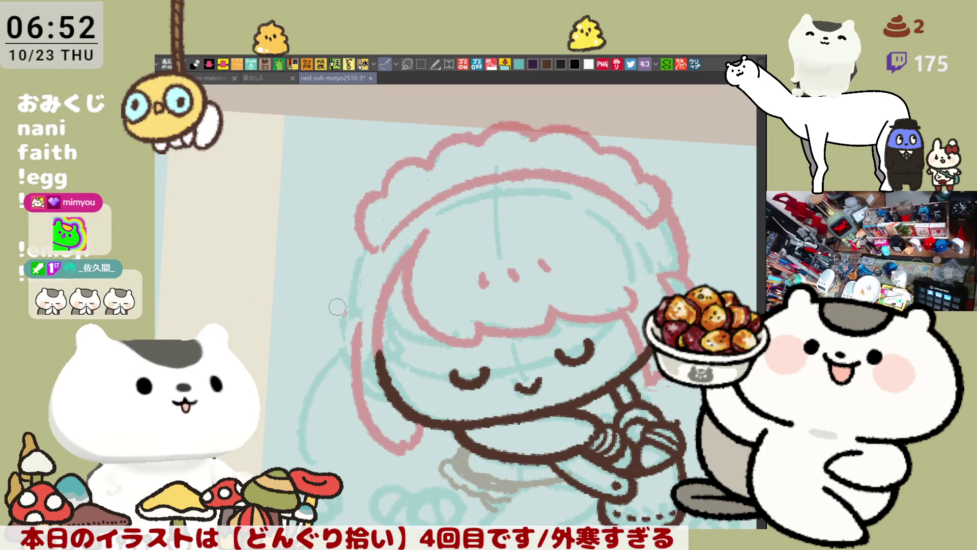
key("ctrl+z")
left_click_drag(364, 252, 348, 316)
key("ctrl+z")
mouse_move(371, 237)
left_mouse_down()
mouse_move(346, 326)
mouse_move(344, 288)
mouse_move(348, 331)
left_mouse_up()
key("ctrl+z")
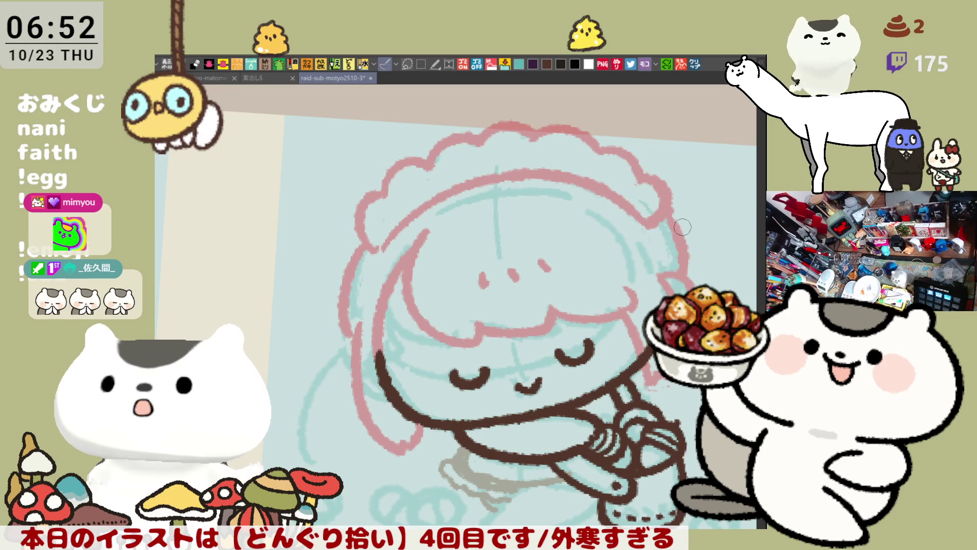
mouse_move(542, 205)
left_mouse_down()
mouse_move(560, 224)
mouse_move(574, 219)
mouse_move(565, 191)
mouse_move(585, 193)
mouse_move(600, 214)
mouse_move(590, 211)
left_mouse_up()
key("ctrl+z")
key("ctrl+z")
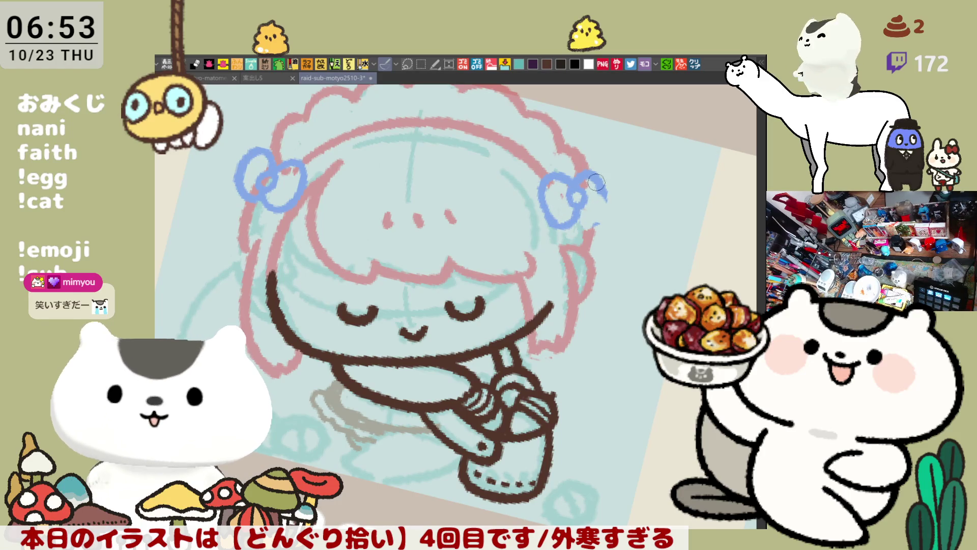
- Complete the right blue bow's upper loop, straighten the view, and begin the mauve left hair curve
mouse_move(579, 178)
left_mouse_down()
mouse_move(607, 201)
mouse_move(578, 184)
left_mouse_up()
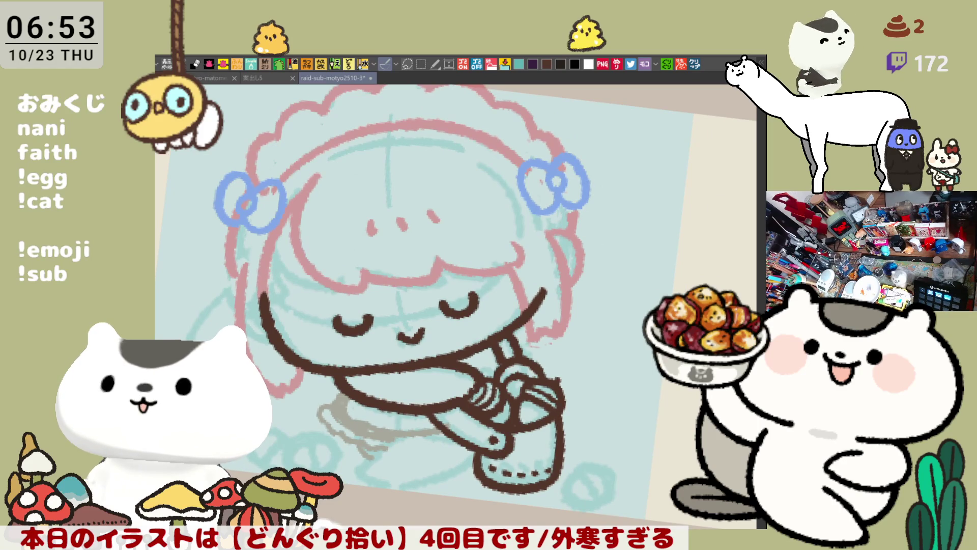
mouse_move(585, 213)
left_mouse_down()
mouse_move(594, 235)
mouse_move(478, 283)
mouse_move(343, 308)
mouse_move(336, 289)
left_mouse_up()
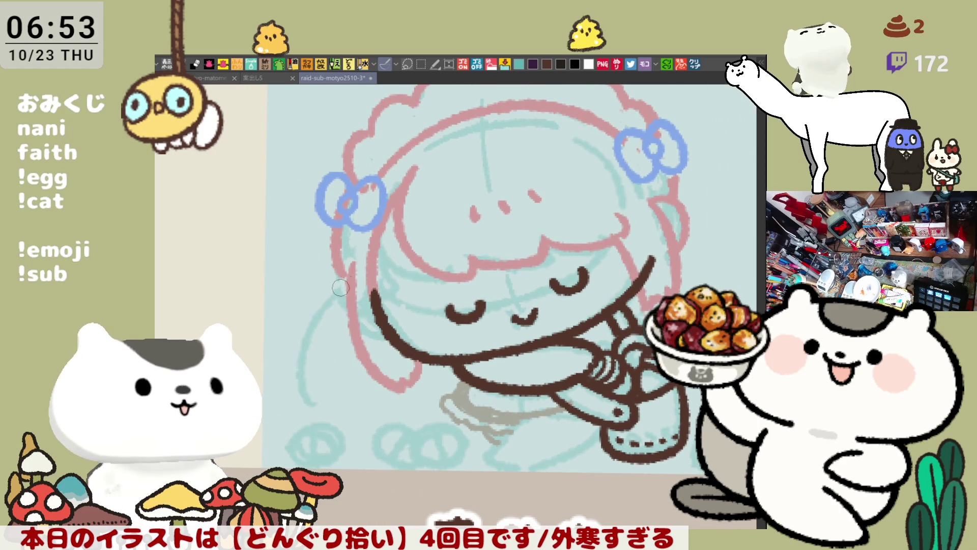
left_click_drag(334, 247, 308, 404)
key("ctrl+z")
left_click_drag(335, 236, 314, 396)
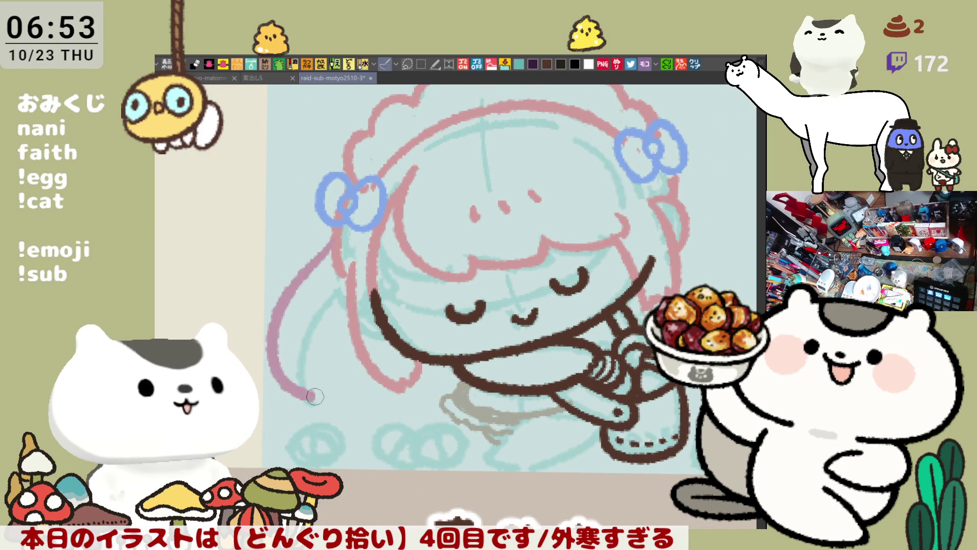
key("ctrl+z")
- Draw a wider mauve hair lock down the left to the bottom, then add a pink mark on the pot
mouse_move(333, 248)
left_mouse_down()
mouse_move(271, 313)
mouse_move(300, 406)
mouse_move(357, 423)
left_mouse_up()
key("ctrl+z")
mouse_move(308, 400)
left_mouse_down()
mouse_move(370, 427)
mouse_move(461, 434)
mouse_move(330, 377)
mouse_move(324, 360)
left_mouse_up()
mouse_move(537, 336)
left_mouse_down()
mouse_move(571, 330)
mouse_move(542, 366)
mouse_move(554, 351)
mouse_move(540, 354)
mouse_move(570, 327)
mouse_move(545, 339)
mouse_move(560, 367)
mouse_move(576, 352)
mouse_move(539, 356)
mouse_move(569, 338)
left_mouse_up()
key("ctrl+z")
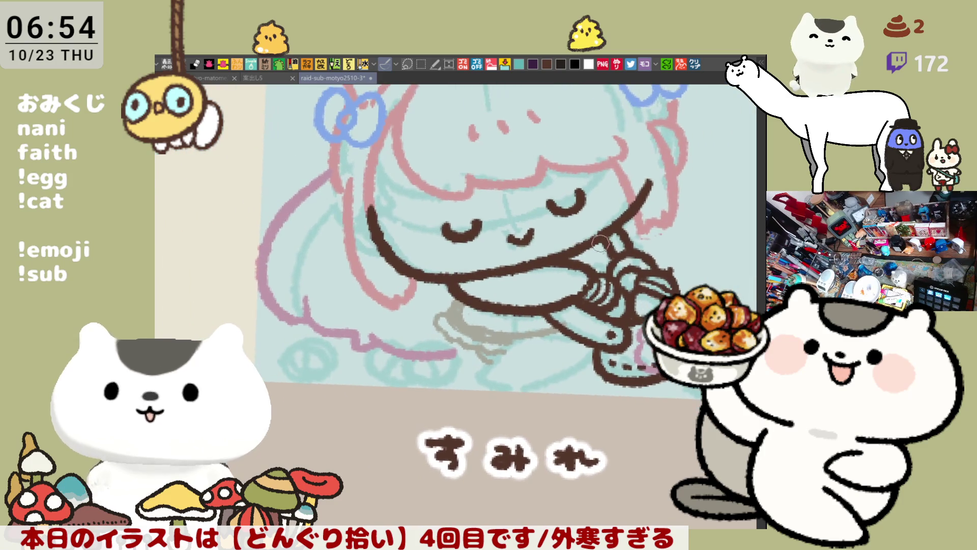
- Draw purple long-hair strokes down the girl's right and left sides, redoing the left stroke until it fits
left_click_drag(649, 235, 640, 328)
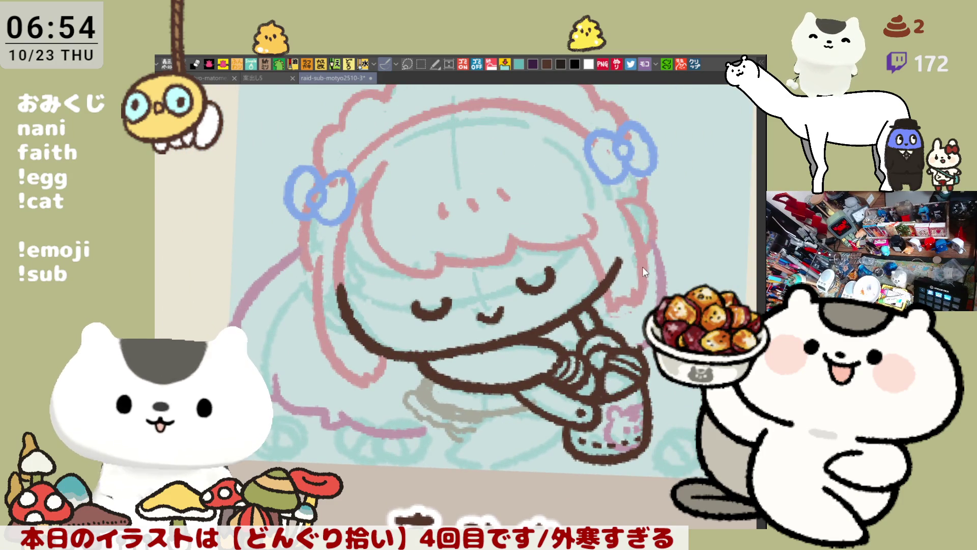
left_click_drag(224, 243, 230, 292)
key("ctrl+z")
left_click_drag(225, 237, 227, 292)
key("ctrl+z")
left_click_drag(229, 224, 203, 291)
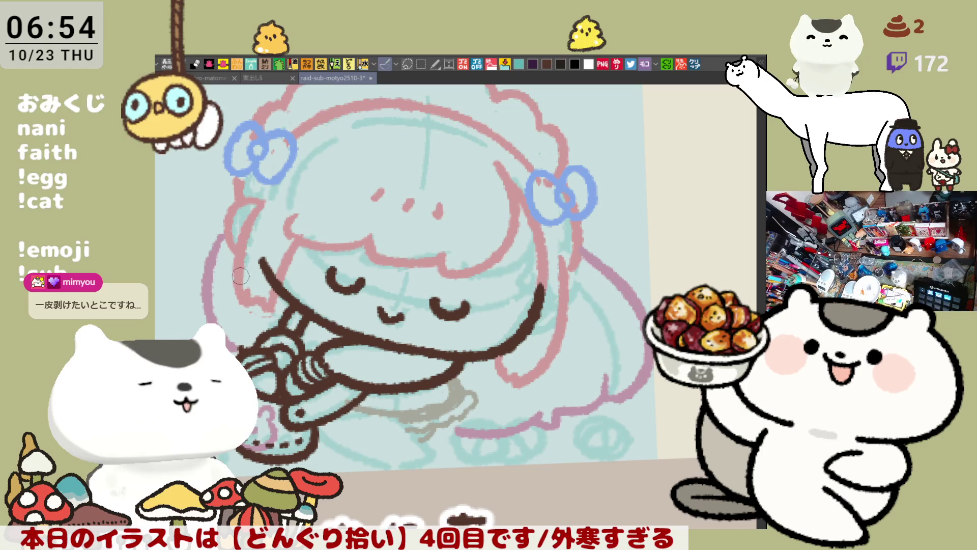
key("ctrl+z")
left_click_drag(228, 224, 205, 291)
key("ctrl+z")
left_click_drag(229, 224, 206, 292)
key("ctrl+z")
left_click_drag(228, 225, 206, 293)
key("ctrl+z")
left_click_drag(228, 224, 206, 294)
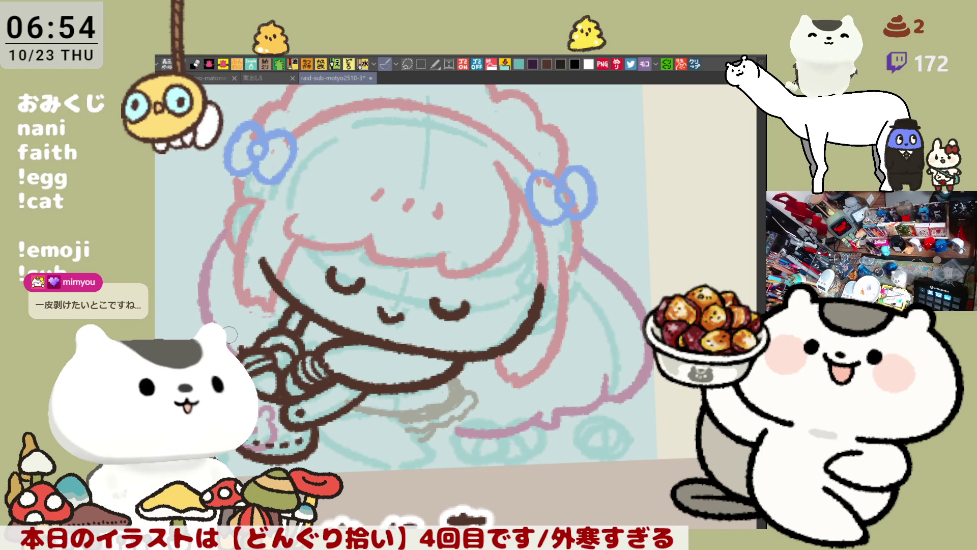
key("ctrl+z")
left_click_drag(228, 224, 206, 293)
key("ctrl+z")
left_click_drag(228, 225, 205, 294)
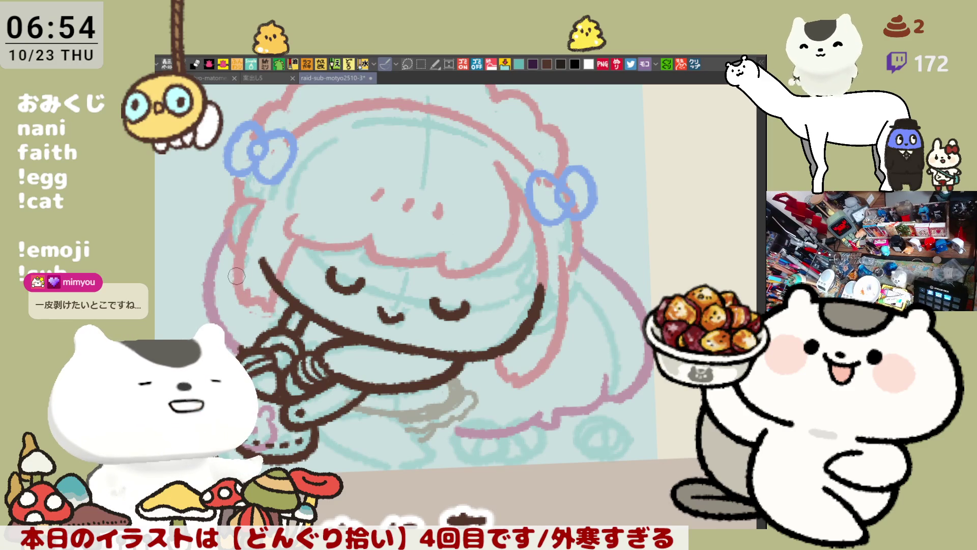
- Flip the view back to normal and draw pink ruffle lines along the hem below the girl
key("h")
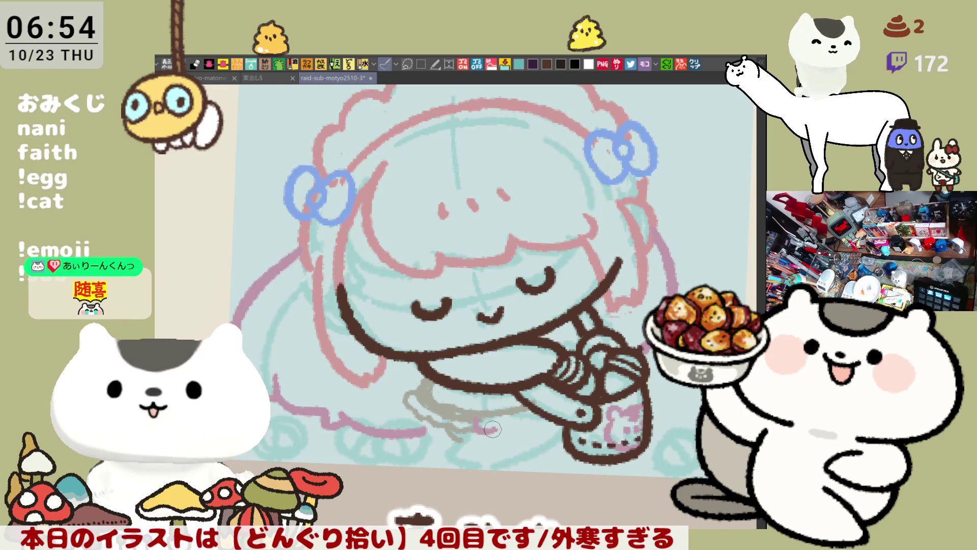
left_click_drag(501, 429, 542, 442)
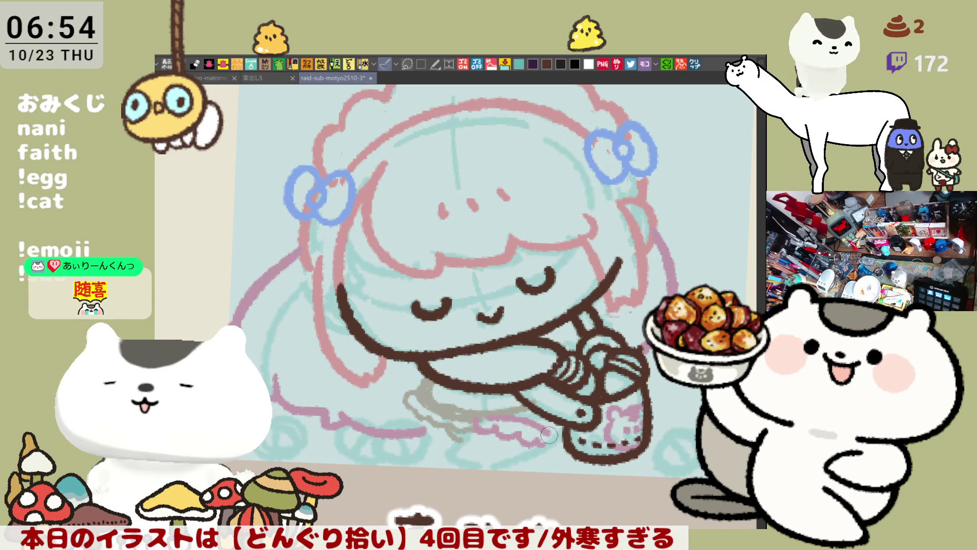
mouse_move(473, 416)
left_mouse_down()
mouse_move(544, 432)
mouse_move(534, 419)
left_mouse_up()
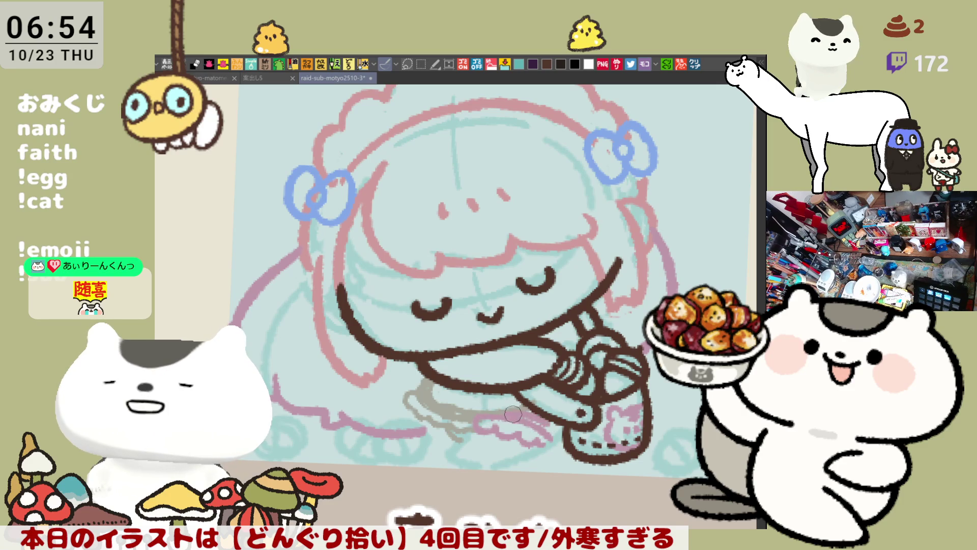
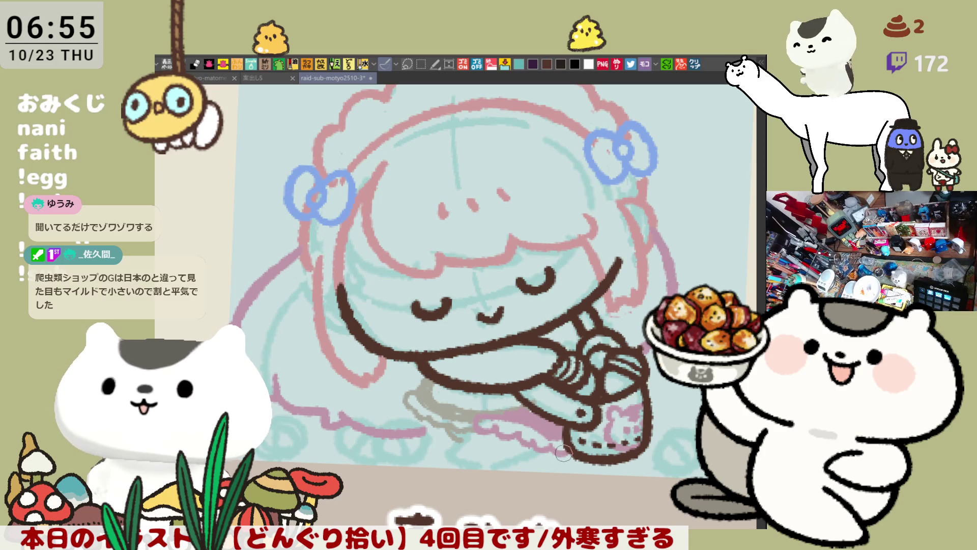
- Paint a short blue stroke on the ground beneath the girl's skirt, redoing the first attempt
left_click_drag(510, 433, 555, 417)
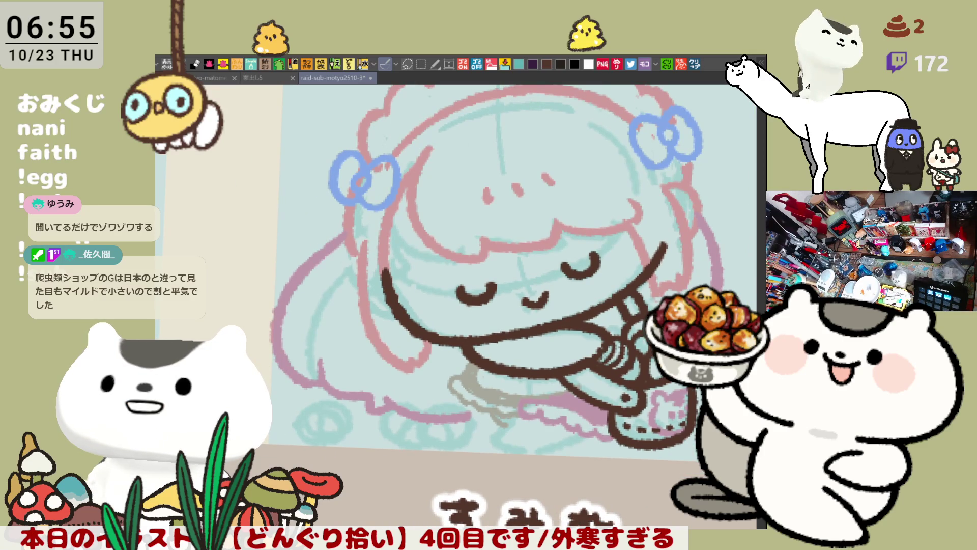
left_click_drag(509, 305, 499, 326)
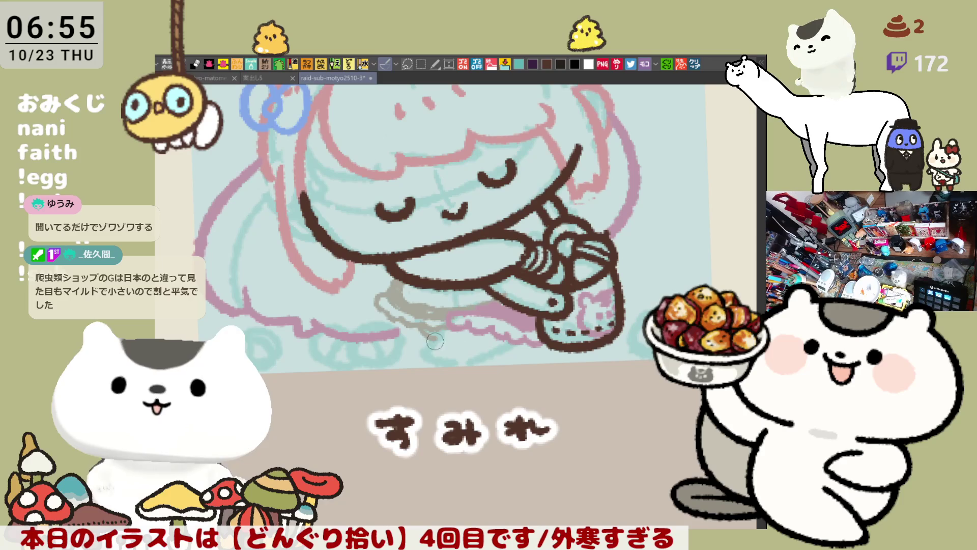
left_click_drag(452, 330, 436, 352)
key("ctrl+z")
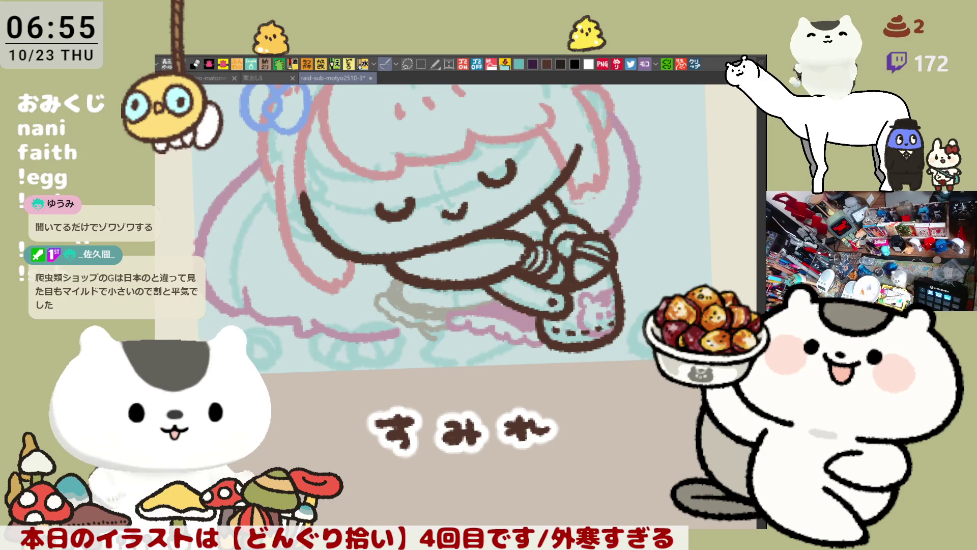
left_click_drag(452, 329, 435, 351)
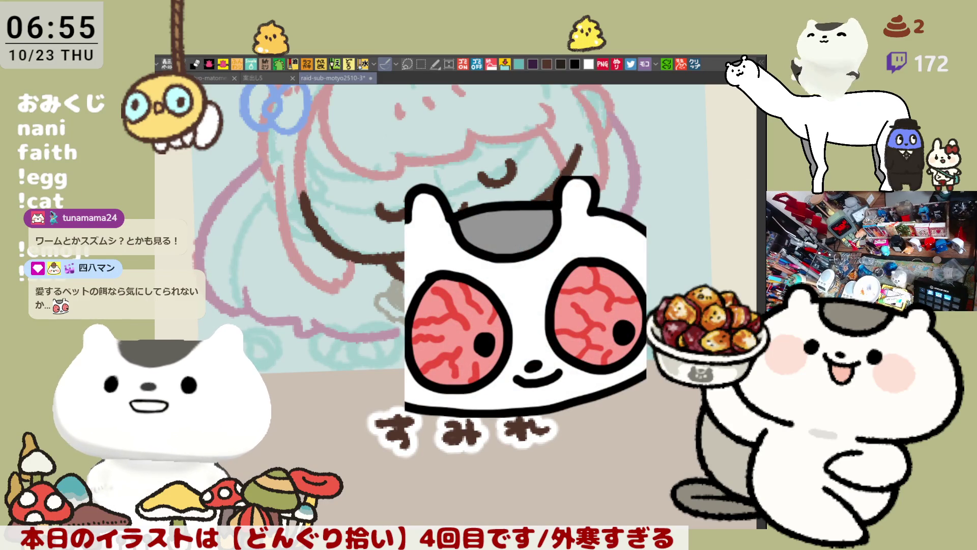
- Widen and darken the blue patch under the skirt
scroll(505, 356, "up", 3)
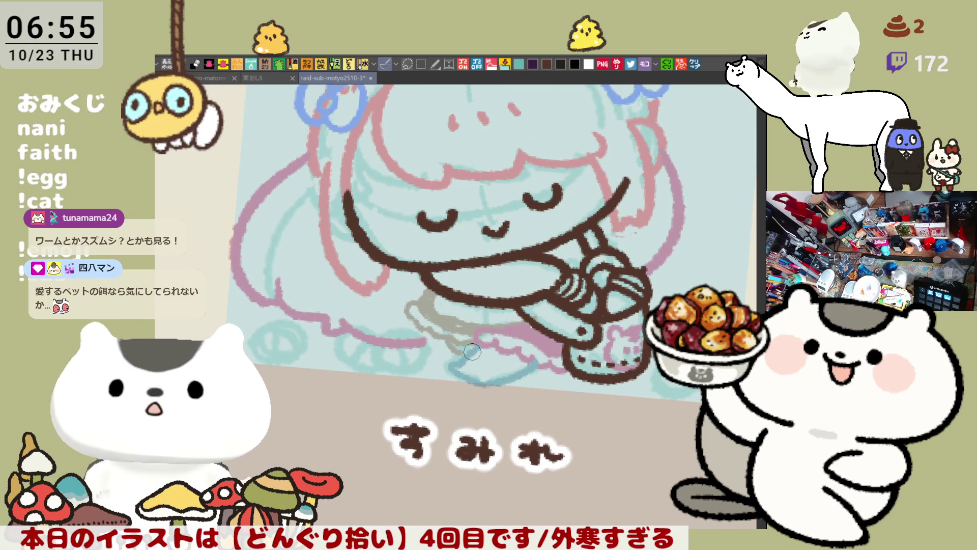
key("minus")
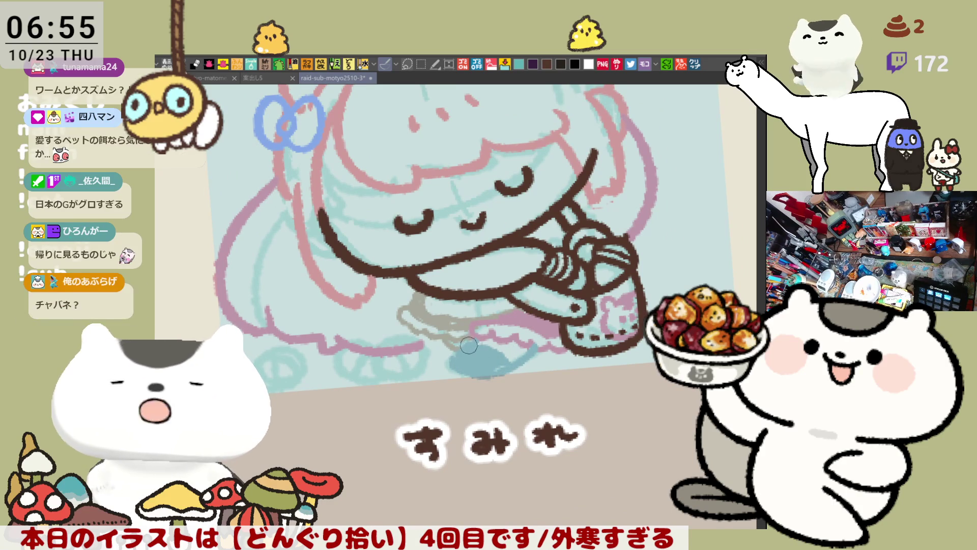
mouse_move(466, 356)
left_mouse_down()
mouse_move(450, 361)
mouse_move(495, 372)
left_mouse_up()
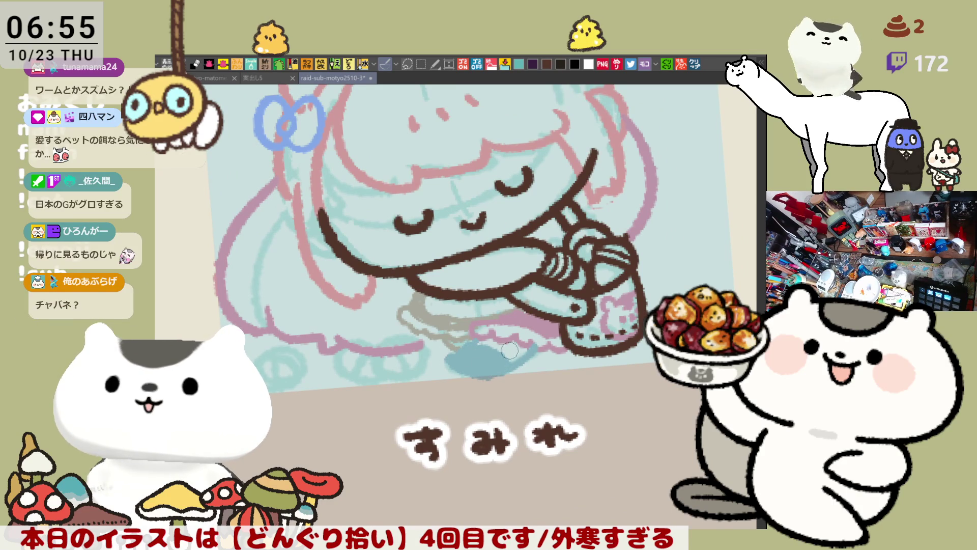
scroll(507, 353, "up", 3)
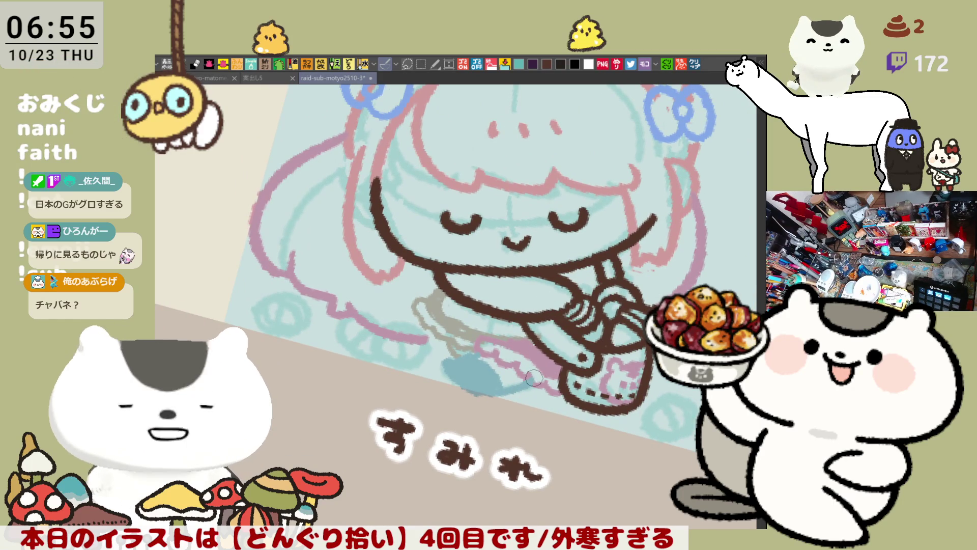
mouse_move(525, 377)
left_mouse_down()
mouse_move(559, 291)
mouse_move(503, 310)
mouse_move(488, 301)
mouse_move(594, 258)
mouse_move(606, 273)
left_mouse_up()
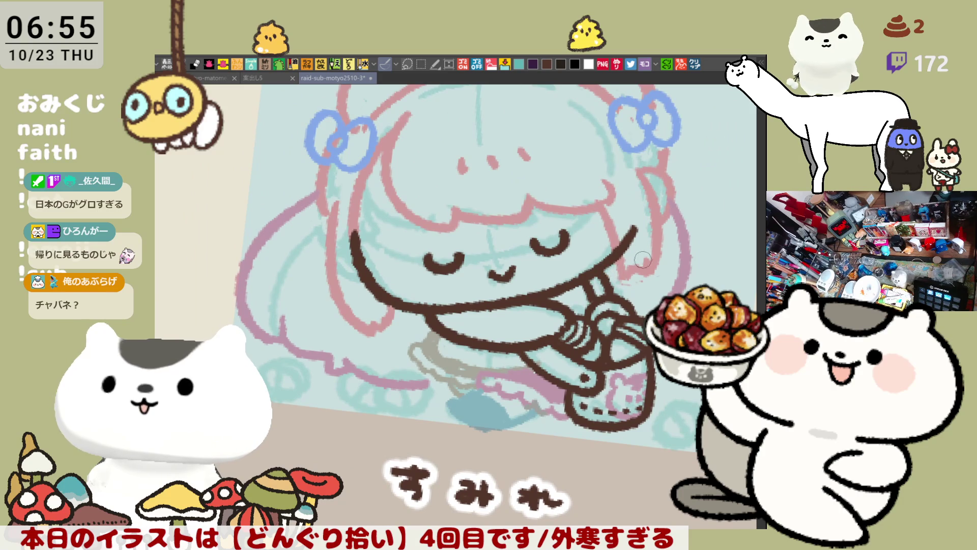
scroll(635, 260, "down", 5)
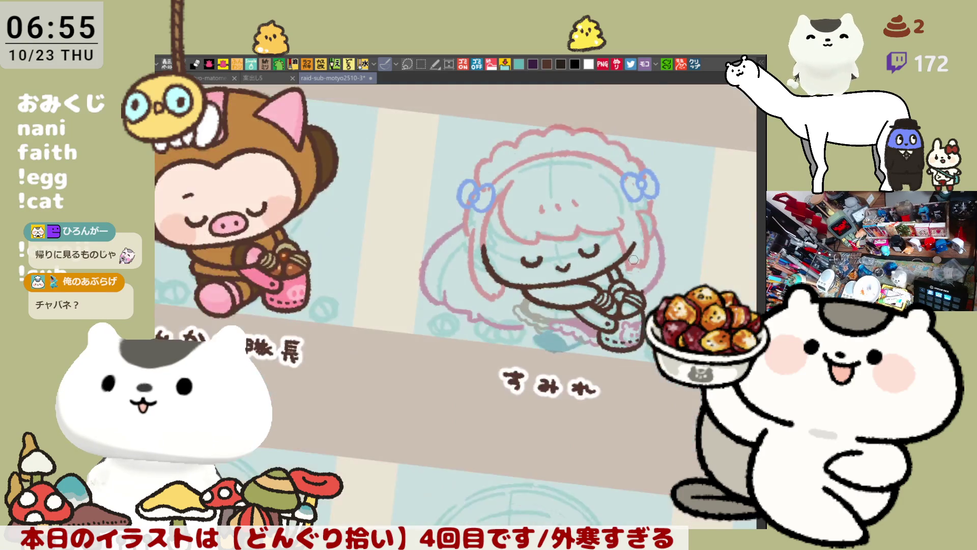
- Ink a grey-brown line down the left outer edge of the hair, retrying until it fits
scroll(634, 260, "up", 5)
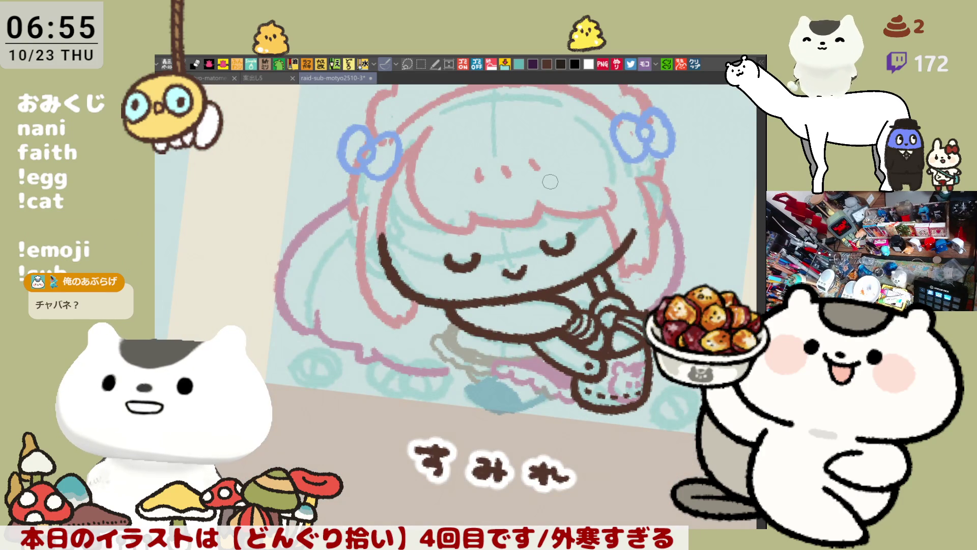
left_click_drag(551, 182, 522, 261)
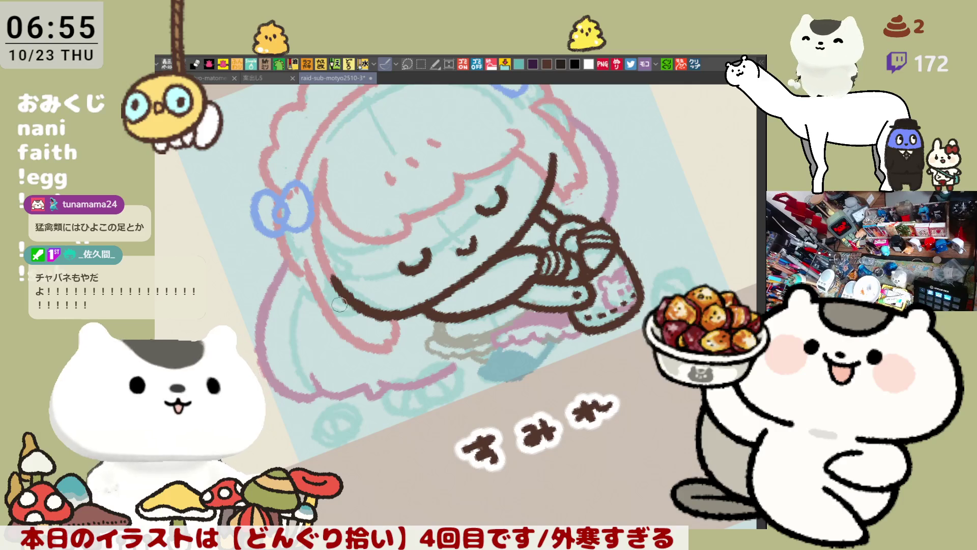
scroll(342, 305, "up", 3)
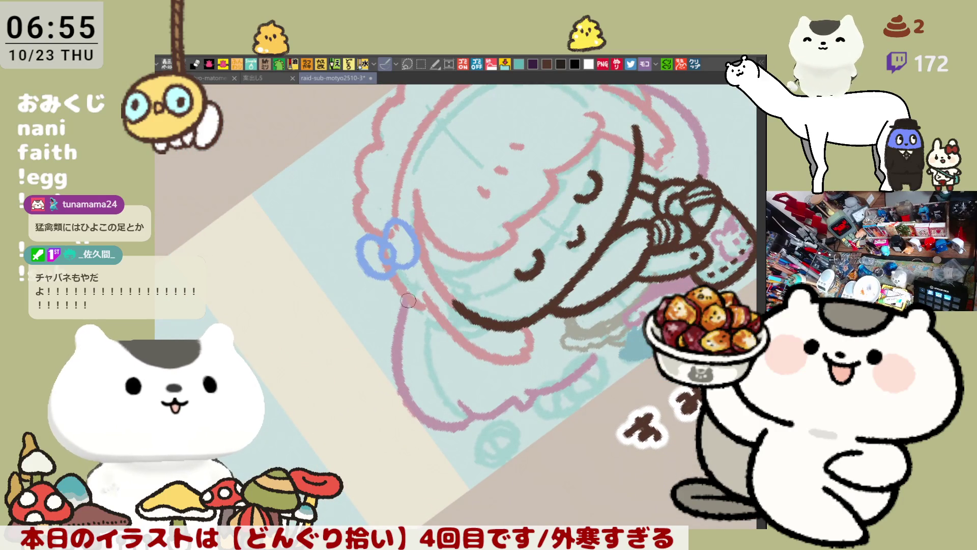
left_click_drag(403, 289, 400, 403)
key("ctrl+z")
left_click_drag(398, 280, 394, 405)
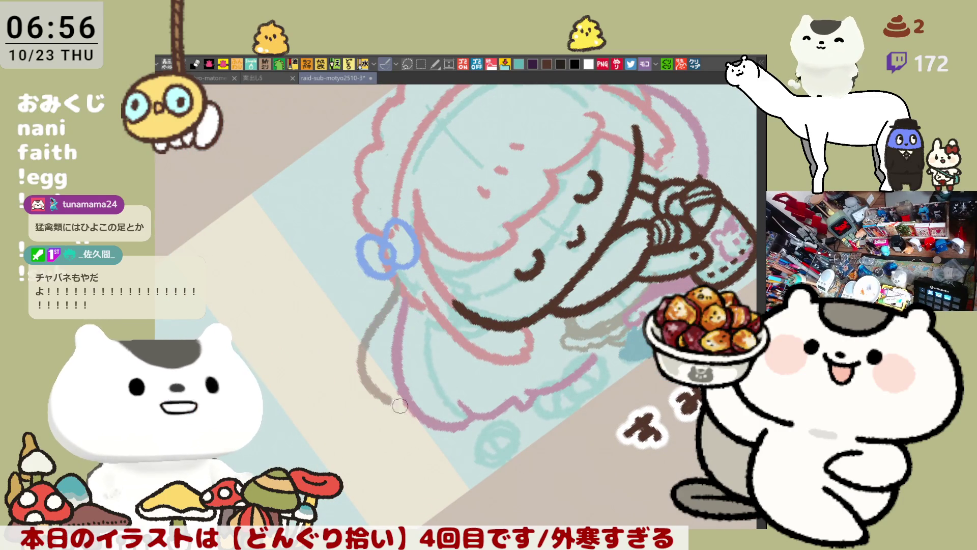
key("ctrl+z")
mouse_move(400, 275)
left_mouse_down()
mouse_move(400, 410)
mouse_move(368, 339)
mouse_move(410, 414)
left_mouse_up()
key("ctrl+z")
left_click_drag(399, 319, 398, 364)
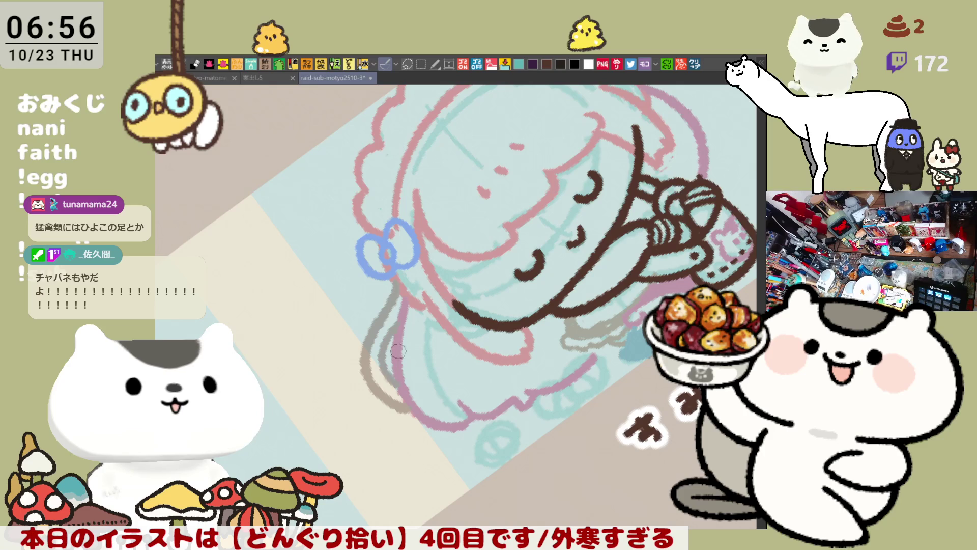
left_click_drag(397, 325, 391, 376)
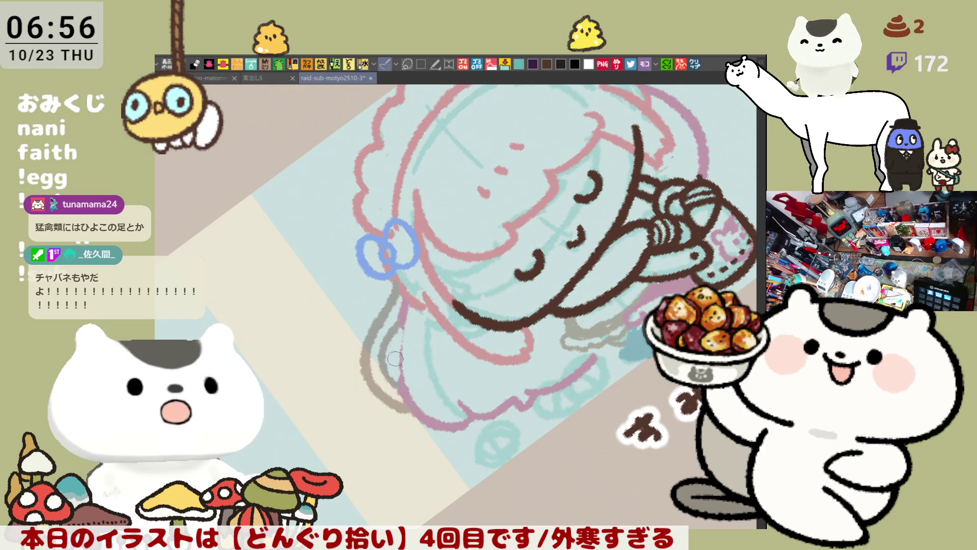
mouse_move(403, 314)
left_mouse_down()
mouse_move(401, 390)
mouse_move(439, 333)
left_mouse_up()
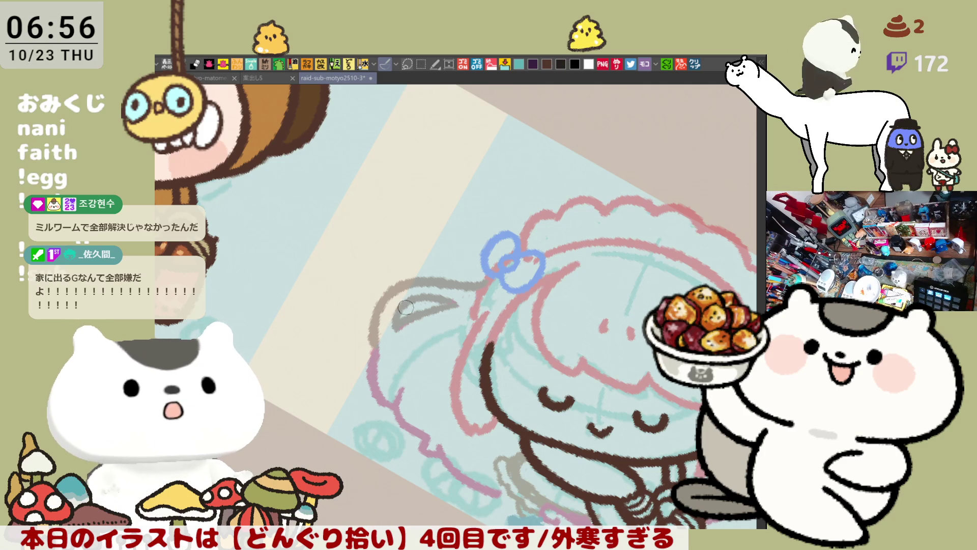
- Draw a dark line running down from the ear outline
left_click_drag(561, 248, 519, 249)
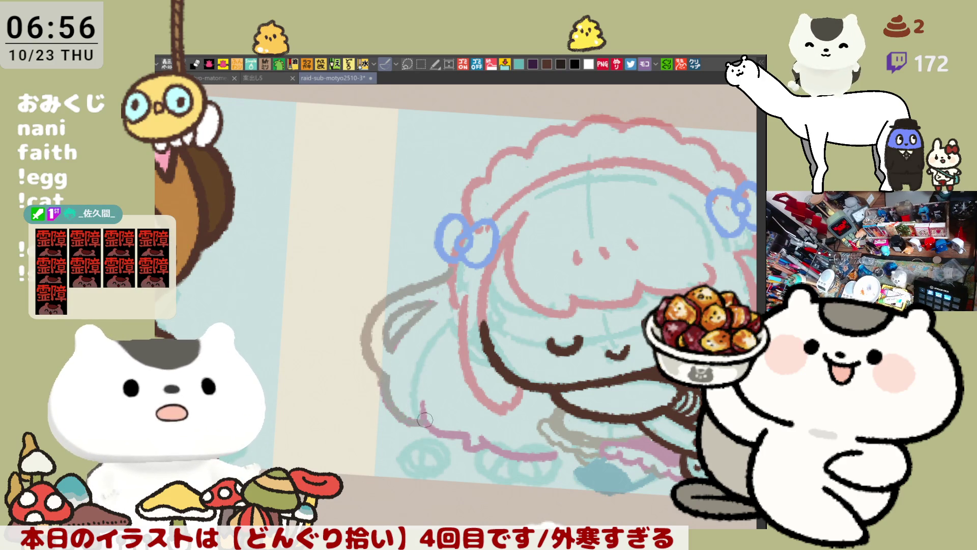
left_click_drag(383, 380, 430, 422)
key("ctrl+z")
left_click_drag(381, 377, 429, 420)
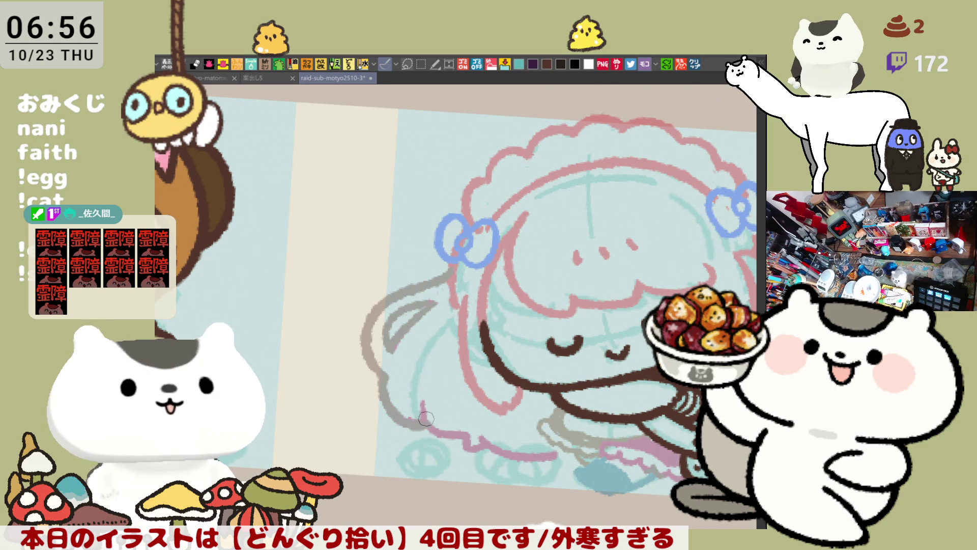
- Draw a grey curve from the blue bow around the outer edge of the hair
mouse_move(613, 307)
left_mouse_down()
mouse_move(622, 309)
mouse_move(603, 274)
left_mouse_up()
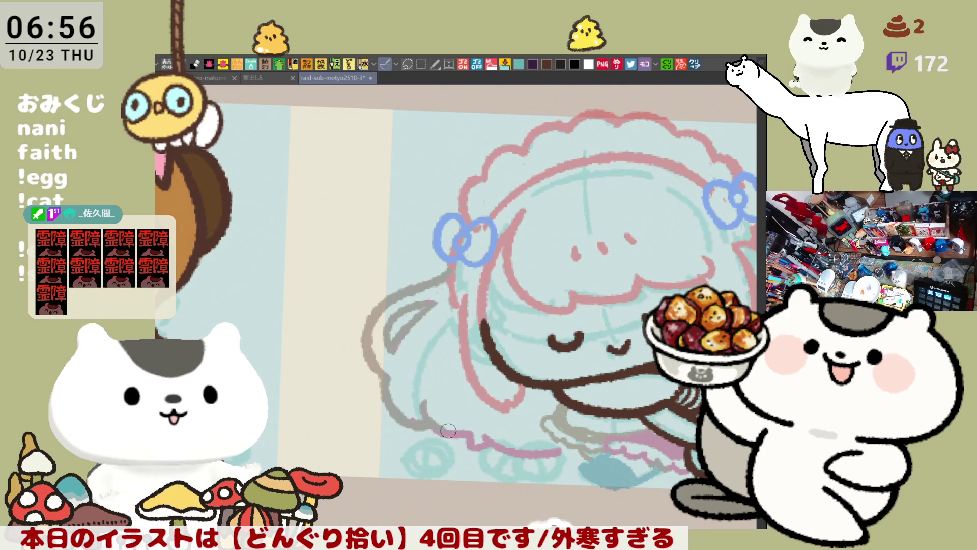
left_click_drag(455, 430, 442, 383)
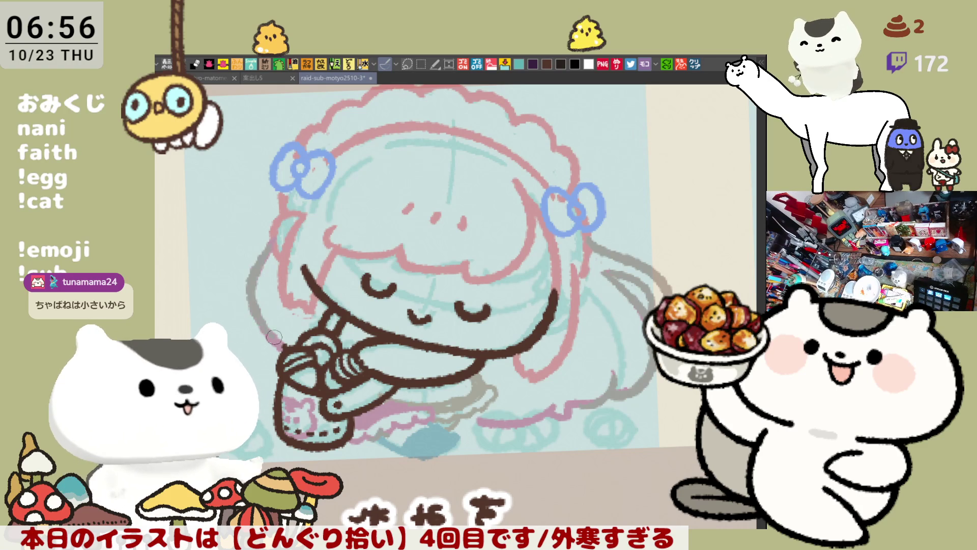
mouse_move(277, 191)
left_mouse_down()
mouse_move(238, 259)
mouse_move(273, 300)
left_mouse_up()
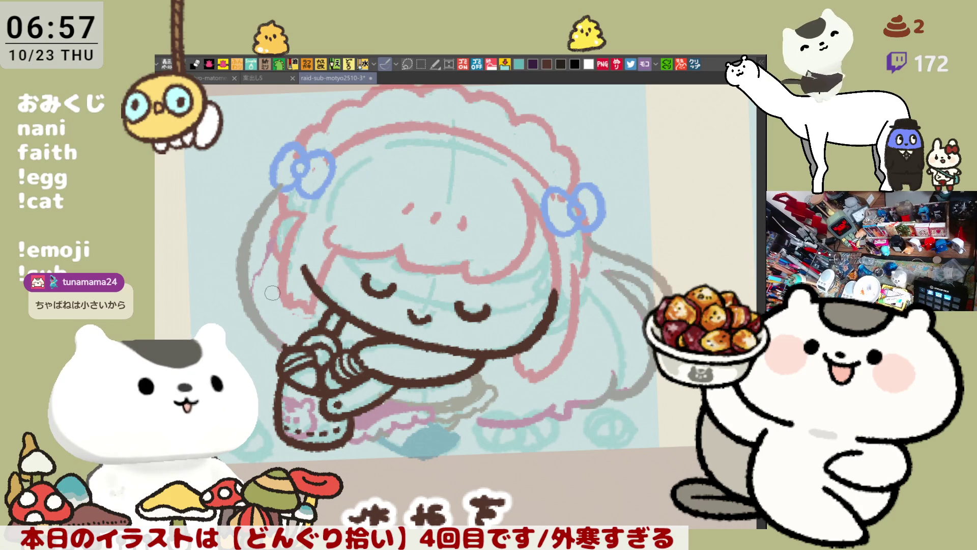
key("h")
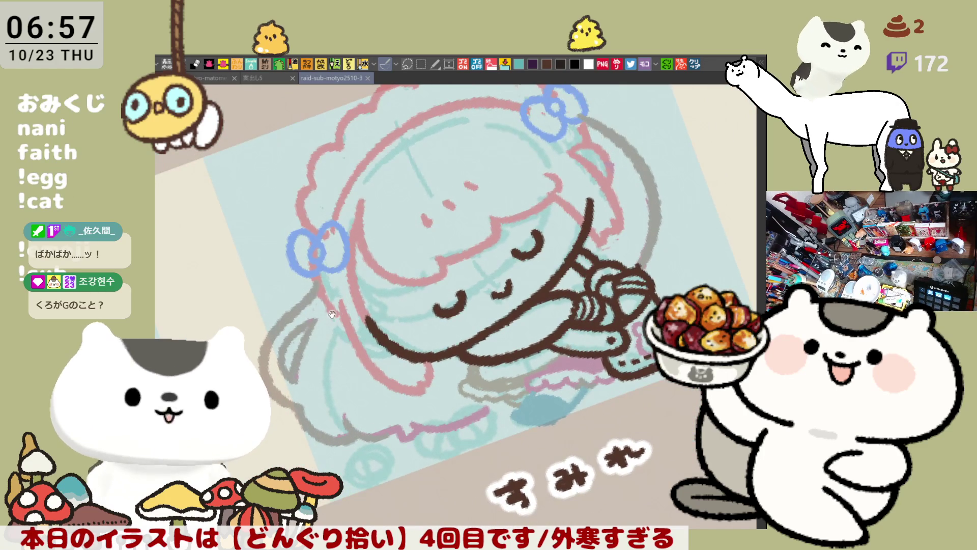
- Ink the brown outline running down from the blue bow, retrying the stroke many times
mouse_move(363, 265)
left_mouse_down()
mouse_move(368, 277)
mouse_move(349, 319)
mouse_move(369, 276)
mouse_move(359, 366)
mouse_move(367, 382)
left_mouse_up()
key("ctrl+z")
key("ctrl+z")
key("ctrl+z")
left_click_drag(371, 277, 377, 387)
key("ctrl+z")
left_click_drag(371, 276, 392, 383)
key("ctrl+z")
mouse_move(371, 277)
left_mouse_down()
mouse_move(363, 302)
mouse_move(393, 391)
left_mouse_up()
key("ctrl+z")
left_click_drag(371, 277, 402, 385)
key("ctrl+z")
mouse_move(377, 253)
left_mouse_down()
mouse_move(355, 318)
mouse_move(361, 306)
mouse_move(352, 386)
left_mouse_up()
key("ctrl+z")
key("ctrl+z")
left_click_drag(362, 299, 351, 381)
key("ctrl+z")
key("ctrl+z")
mouse_move(365, 297)
left_mouse_down()
mouse_move(380, 384)
mouse_move(349, 339)
mouse_move(376, 382)
mouse_move(368, 378)
left_mouse_up()
key("ctrl+z")
key("ctrl+z")
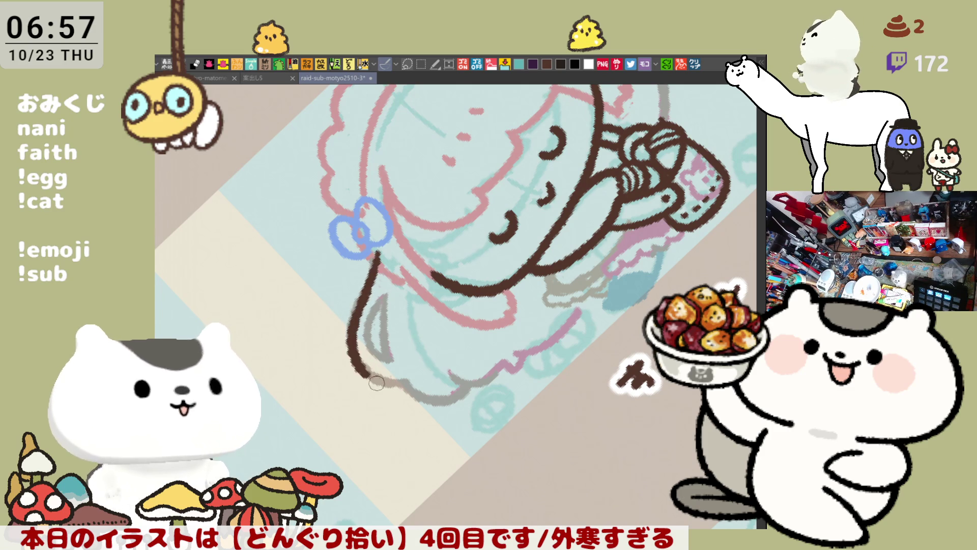
- Draw the brown outline on the left side of the figure
key("asciicircum")
key("asciicircum")
key("asciicircum")
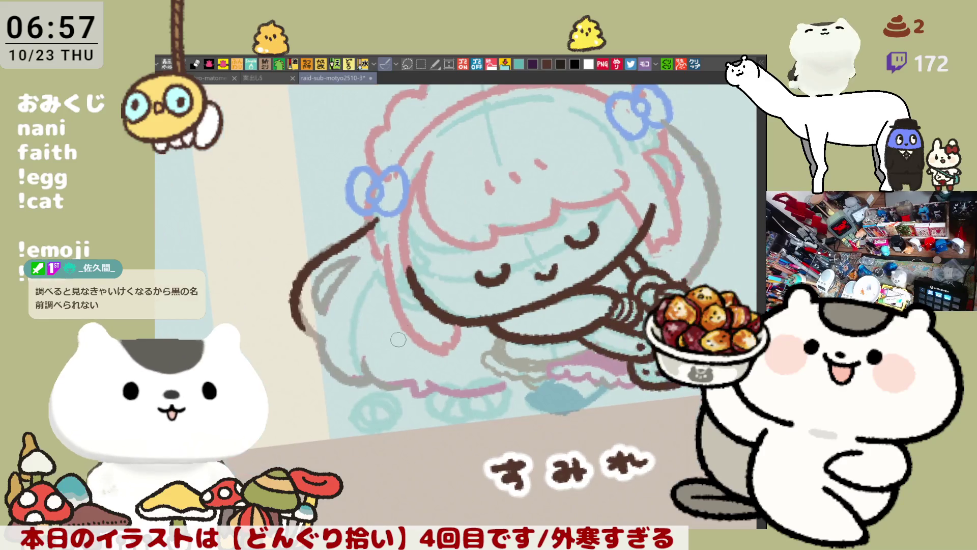
key("asciicircum")
left_click_drag(303, 286, 326, 325)
key("ctrl+z")
left_click_drag(302, 278, 323, 323)
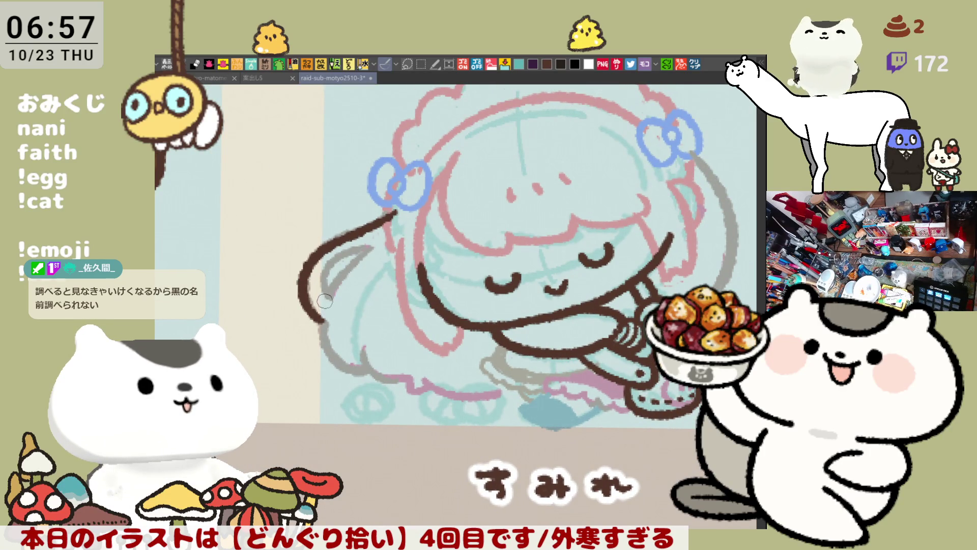
mouse_move(325, 323)
left_mouse_down()
mouse_move(365, 373)
mouse_move(407, 380)
left_mouse_up()
key("ctrl+z")
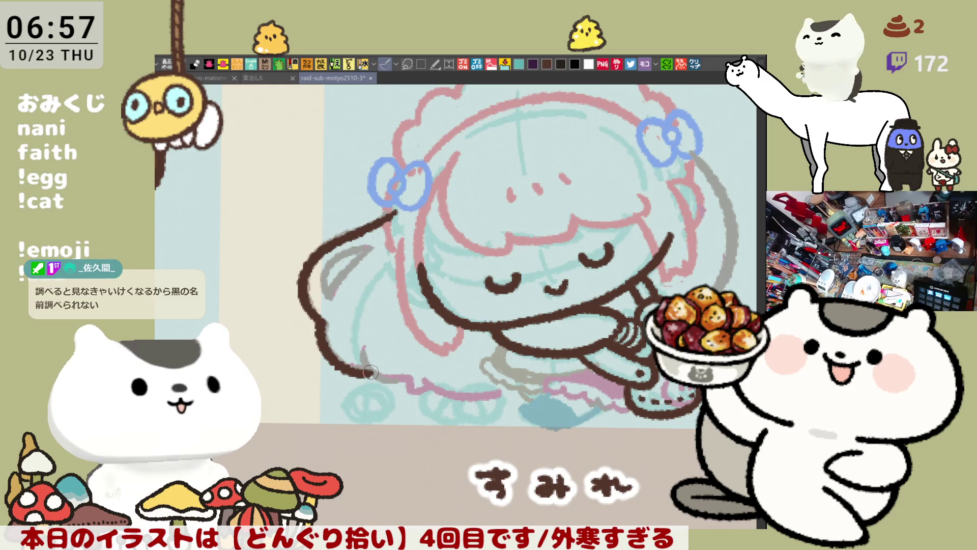
- Ink the lower-left outline curve, redrawing it until it sits right
left_click_drag(366, 354, 410, 380)
key("ctrl+z")
left_click_drag(361, 356, 415, 382)
key("ctrl+z")
left_click_drag(360, 357, 415, 383)
key("ctrl+z")
left_click_drag(362, 359, 417, 384)
key("ctrl+z")
left_click_drag(370, 363, 415, 385)
key("ctrl+z")
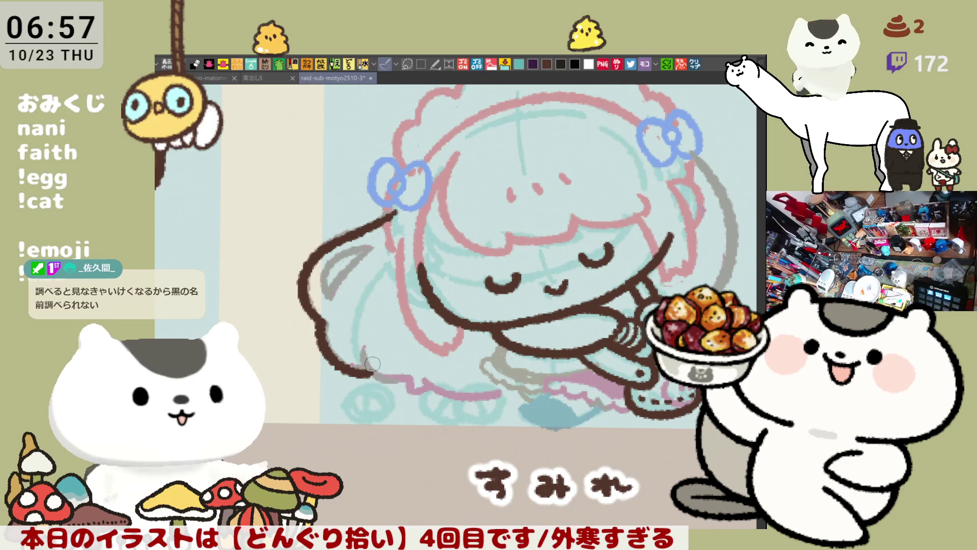
left_click_drag(362, 359, 412, 383)
key("ctrl+z")
left_click_drag(363, 360, 432, 389)
left_click_drag(362, 351, 370, 364)
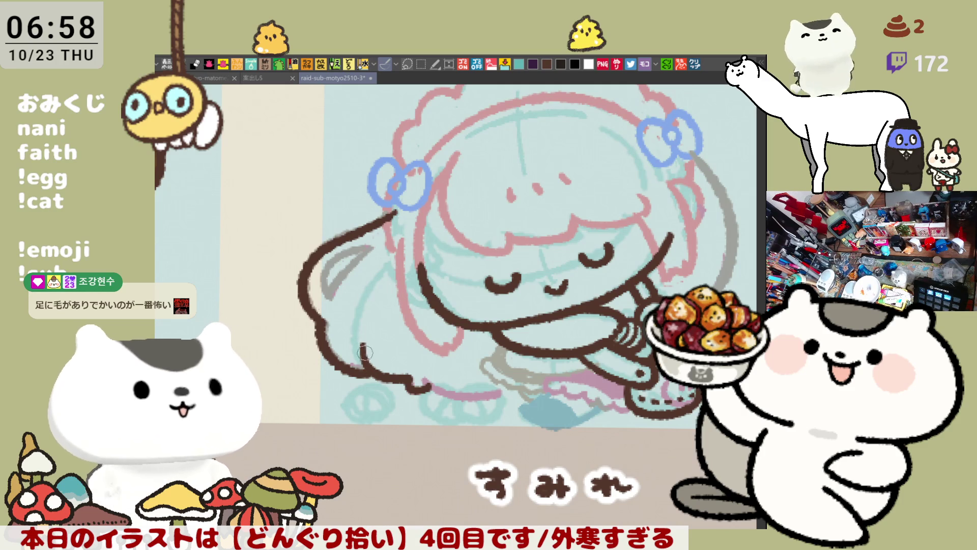
- Try a vertical brown line along the lower-left outline, redrawing it repeatedly
key("minus")
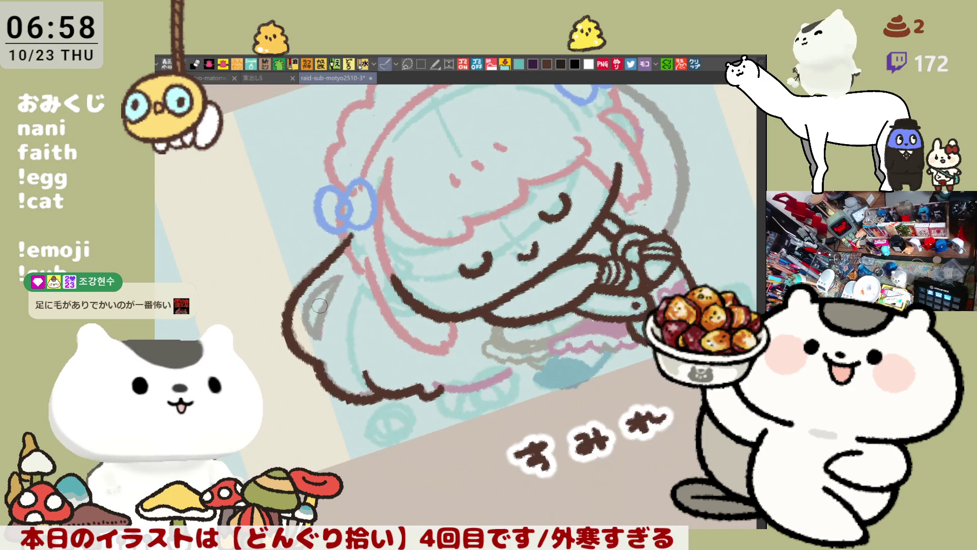
key("minus")
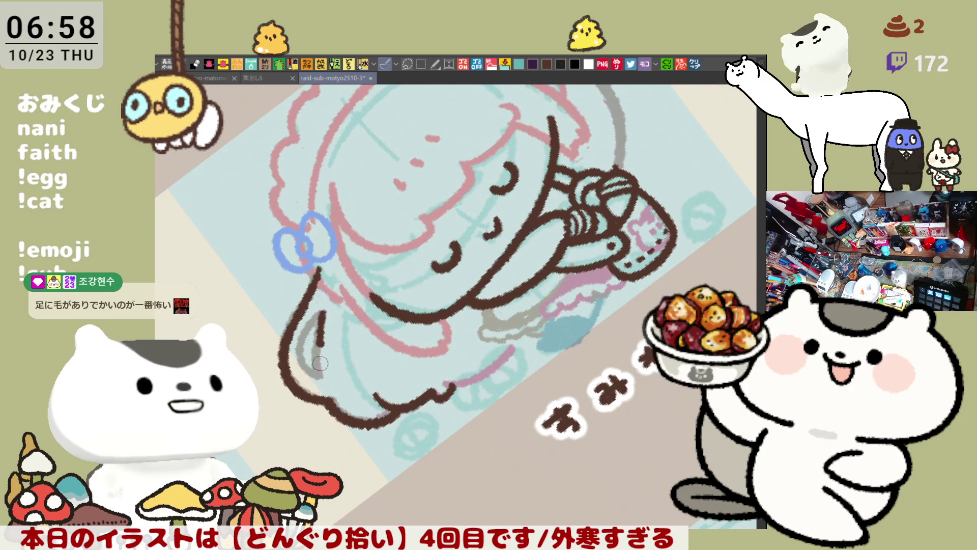
left_click_drag(320, 320, 326, 384)
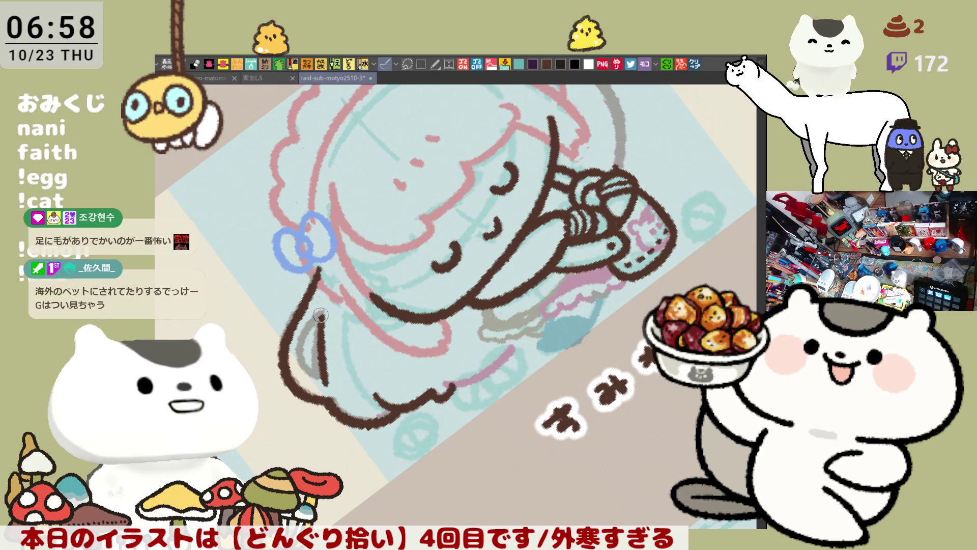
key("ctrl+z")
left_click_drag(320, 305, 320, 384)
key("ctrl+z")
key("ctrl+z")
left_click_drag(320, 308, 322, 384)
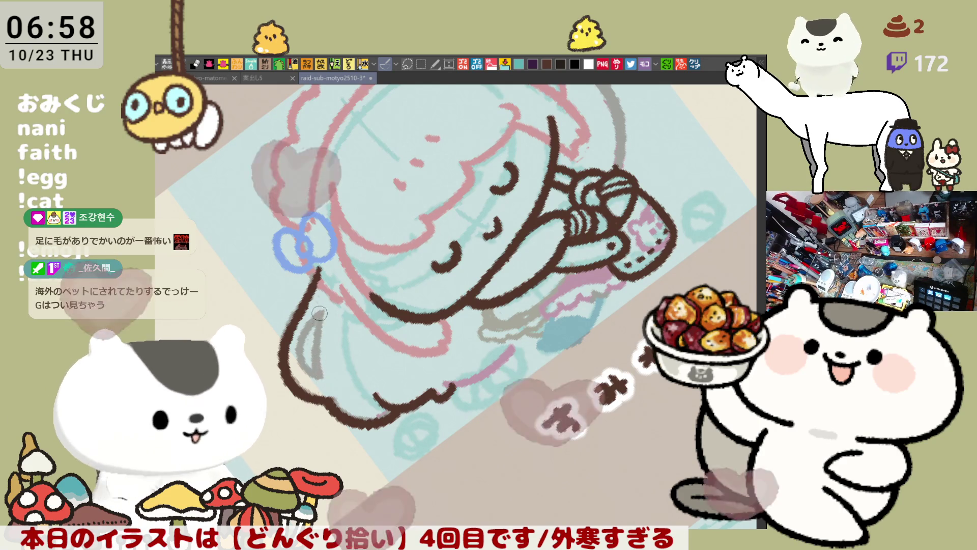
key("ctrl+z")
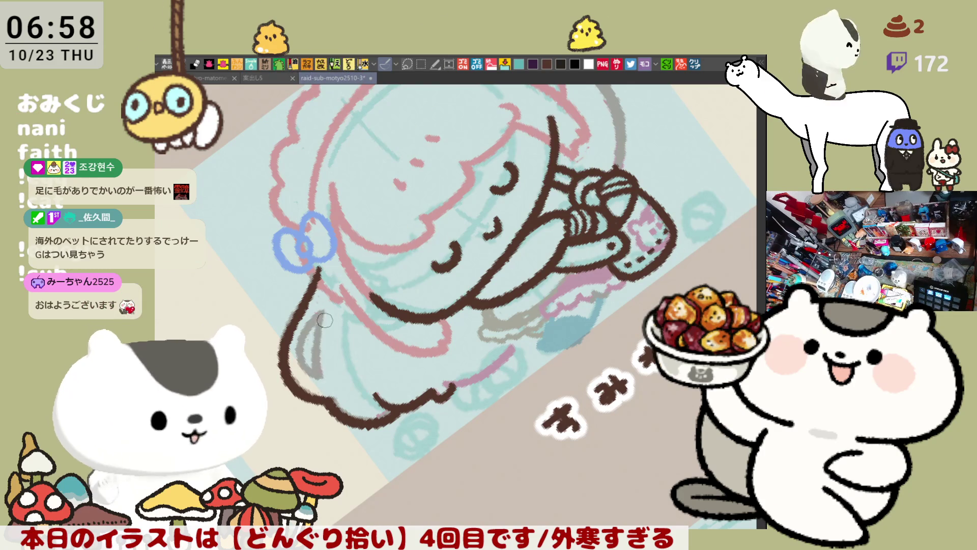
left_click_drag(323, 311, 329, 380)
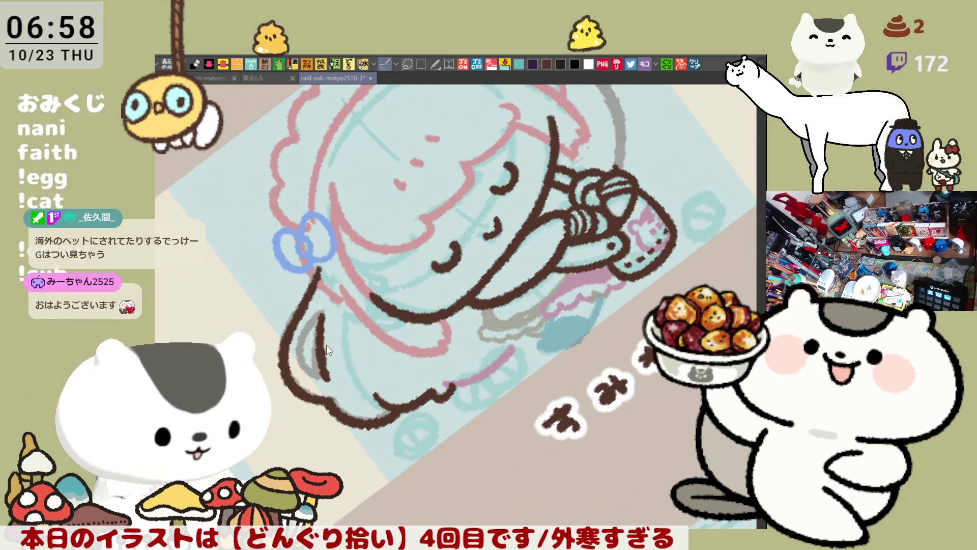
key("ctrl+z")
left_click_drag(317, 308, 316, 358)
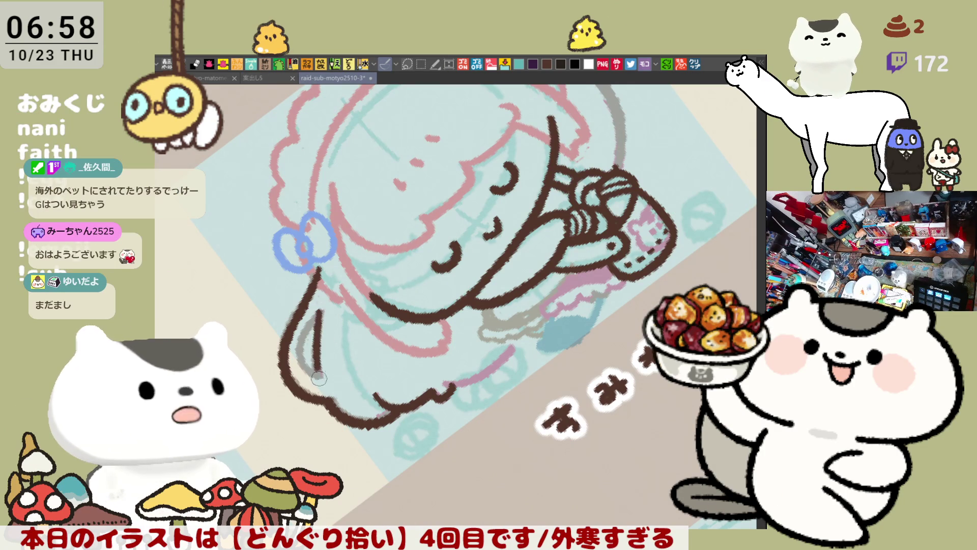
key("ctrl+z")
left_click_drag(321, 305, 318, 384)
key("ctrl+z")
left_click_drag(320, 315, 322, 381)
key("ctrl+z")
mouse_move(319, 309)
left_mouse_down()
mouse_move(323, 392)
mouse_move(321, 358)
mouse_move(325, 385)
left_mouse_up()
key("ctrl+z")
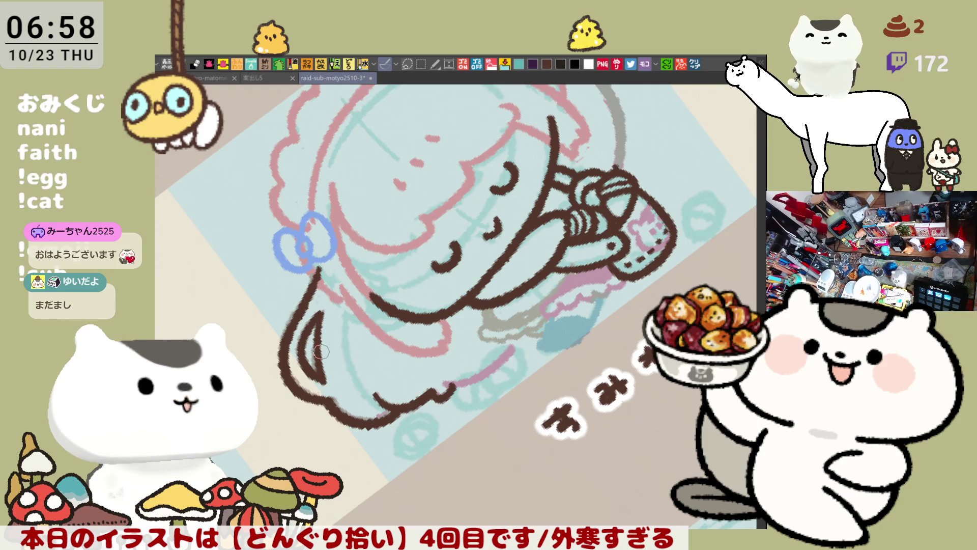
left_click_drag(321, 352, 559, 233)
key("asciicircum")
key("asciicircum")
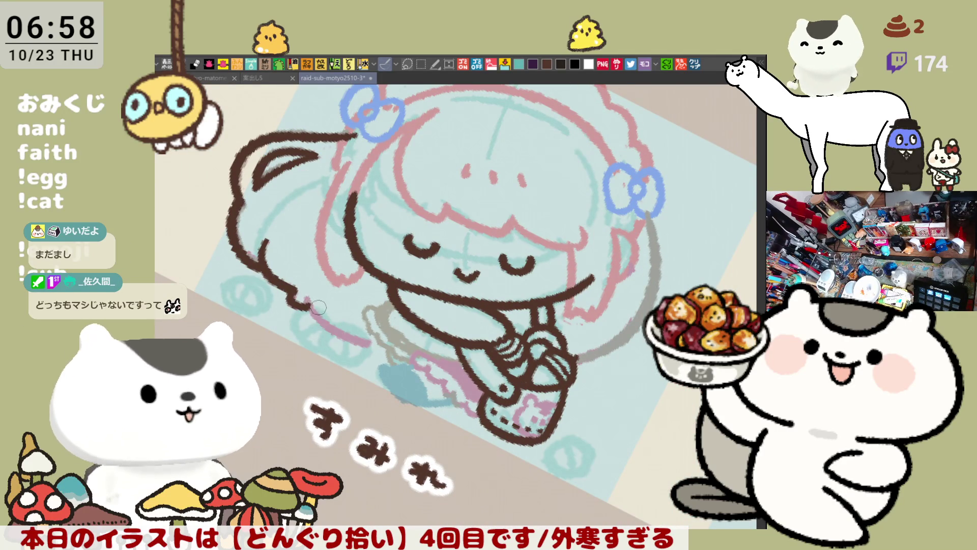
- Draw the brown outline along the bottom of the girl's back, retrying once
left_click_drag(308, 305, 388, 352)
key("ctrl+z")
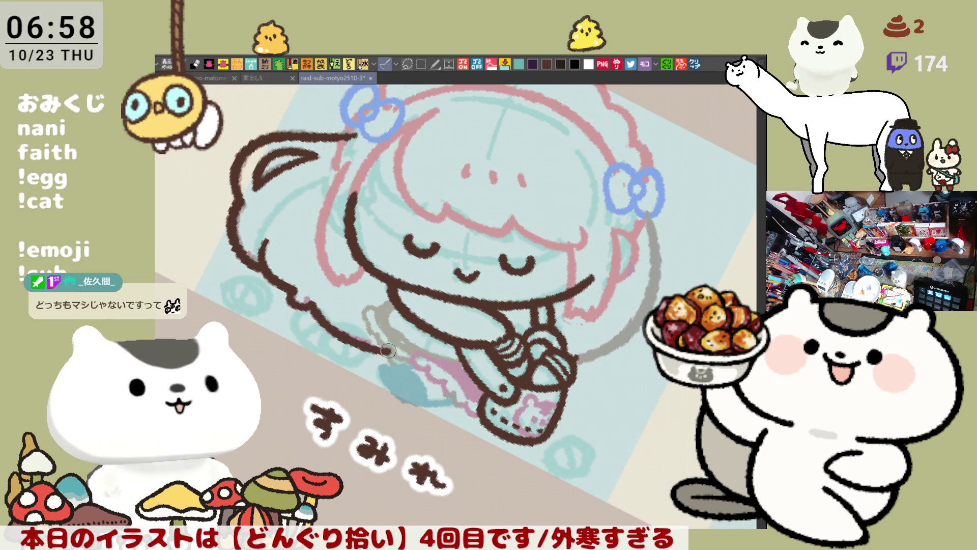
key("ctrl+z")
left_click_drag(305, 301, 388, 351)
key("ctrl+z")
mouse_move(307, 300)
left_mouse_down()
mouse_move(384, 346)
mouse_move(458, 246)
mouse_move(485, 243)
left_mouse_up()
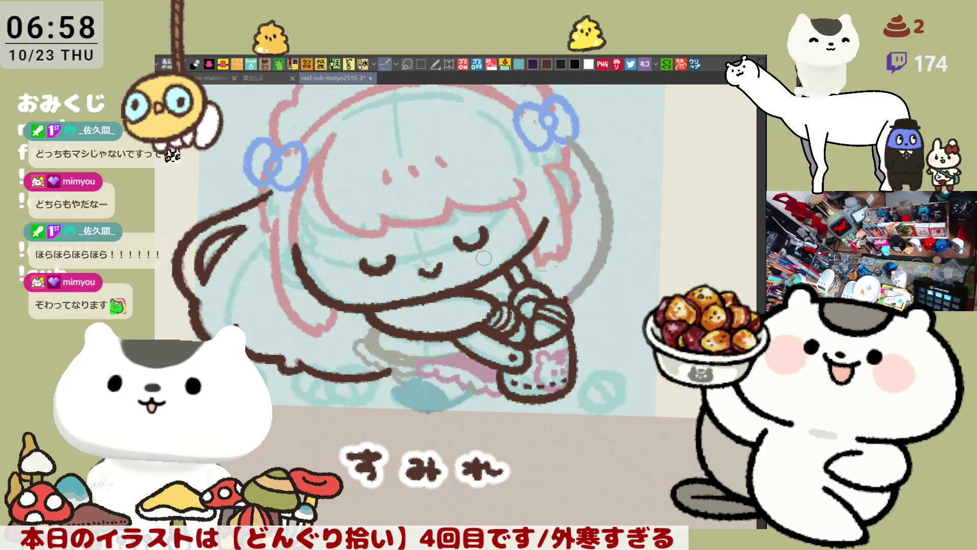
- Check the inking in a horizontally mirrored view, then restore the normal orientation
key("h")
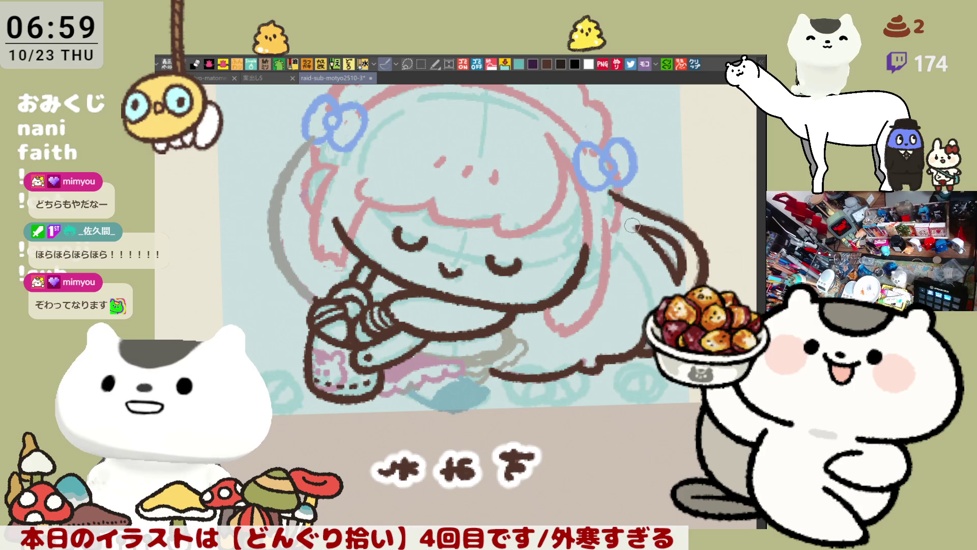
left_click_drag(457, 313, 500, 321)
left_click_drag(595, 297, 406, 313)
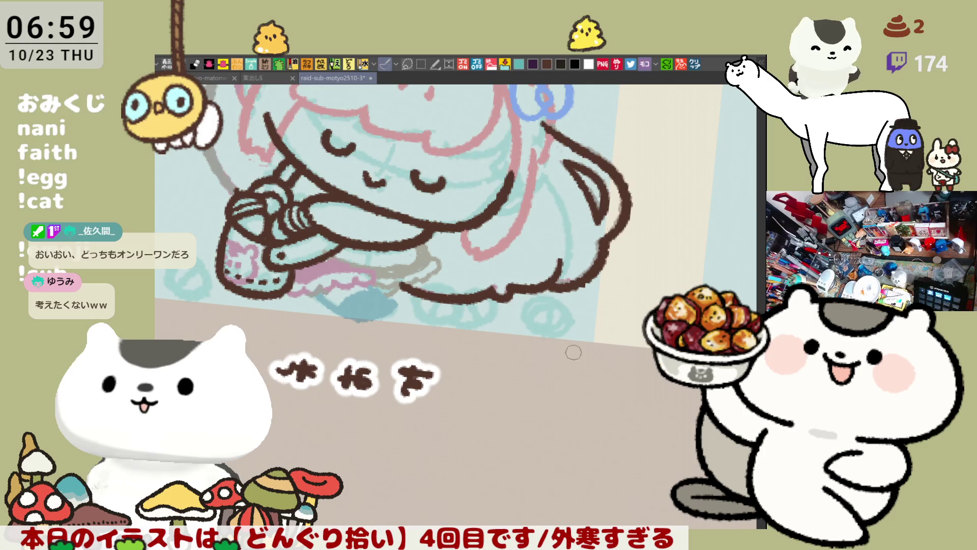
key("h")
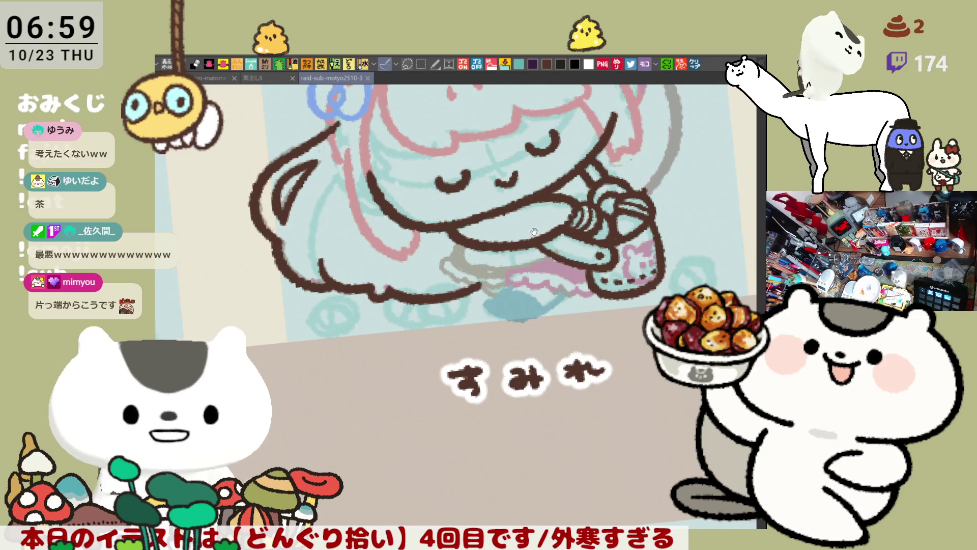
- Ink the left edge of the face down from the bow and a stroke by the cheek
left_click_drag(534, 227, 528, 337)
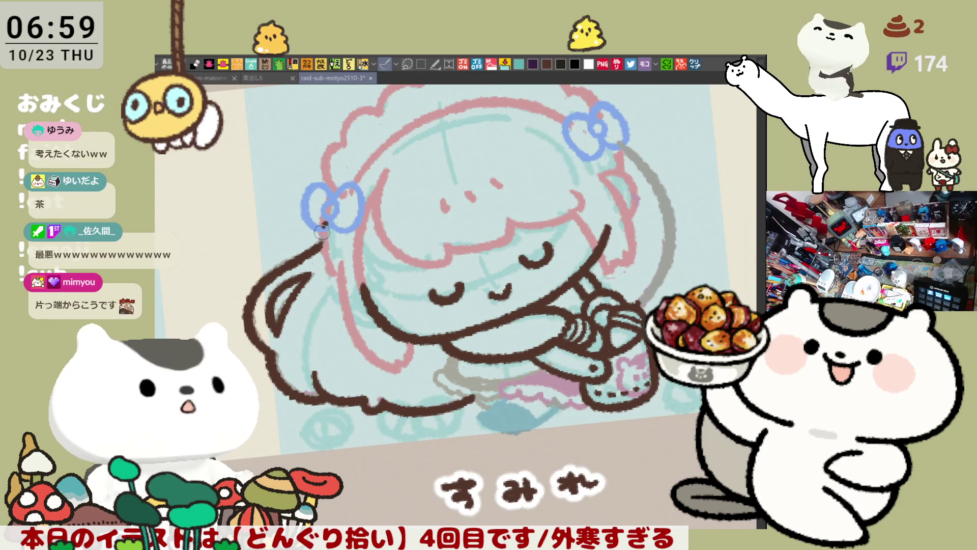
mouse_move(326, 219)
left_mouse_down()
mouse_move(336, 278)
mouse_move(306, 174)
left_mouse_up()
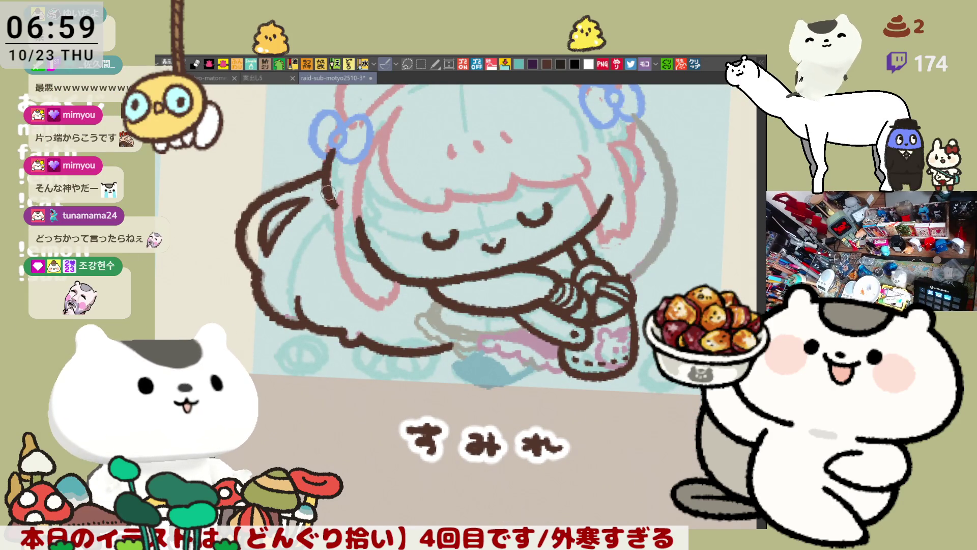
left_click_drag(365, 225, 381, 179)
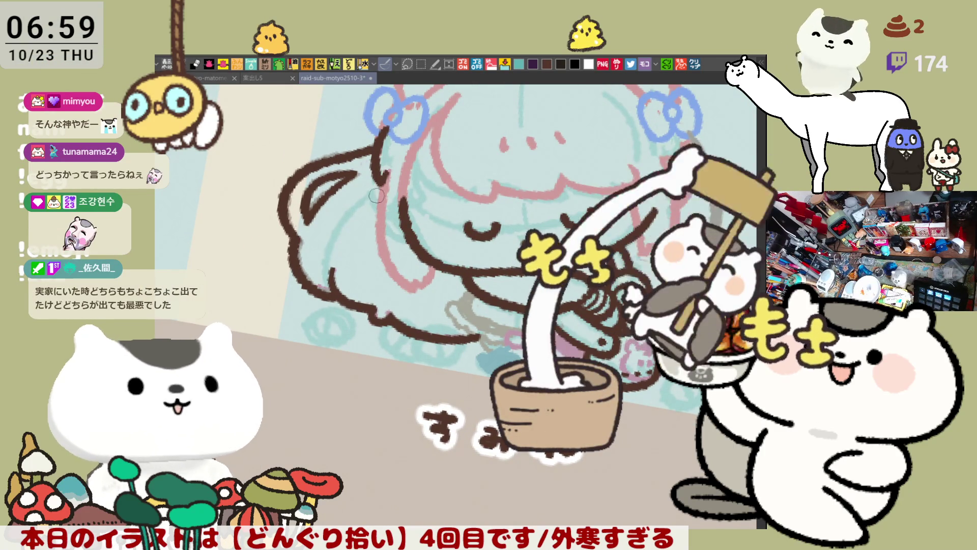
left_click_drag(400, 278, 393, 260)
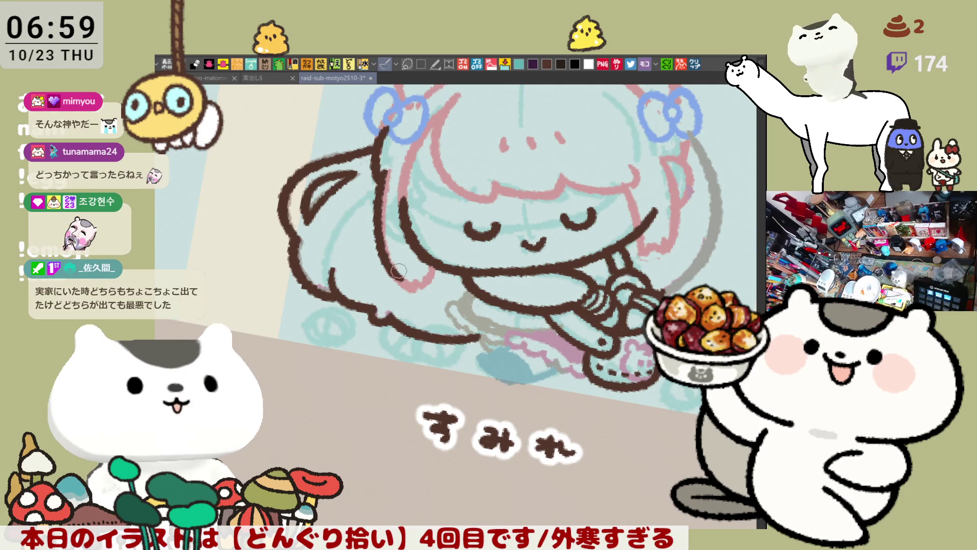
key("ctrl+z")
key("ctrl+y")
key("ctrl+z")
left_click_drag(393, 165, 382, 214)
- Draw the hair strand along the left cheek, retrying it several times
left_click_drag(407, 285, 395, 247)
key("ctrl+z")
key("ctrl+z")
left_click_drag(391, 159, 379, 201)
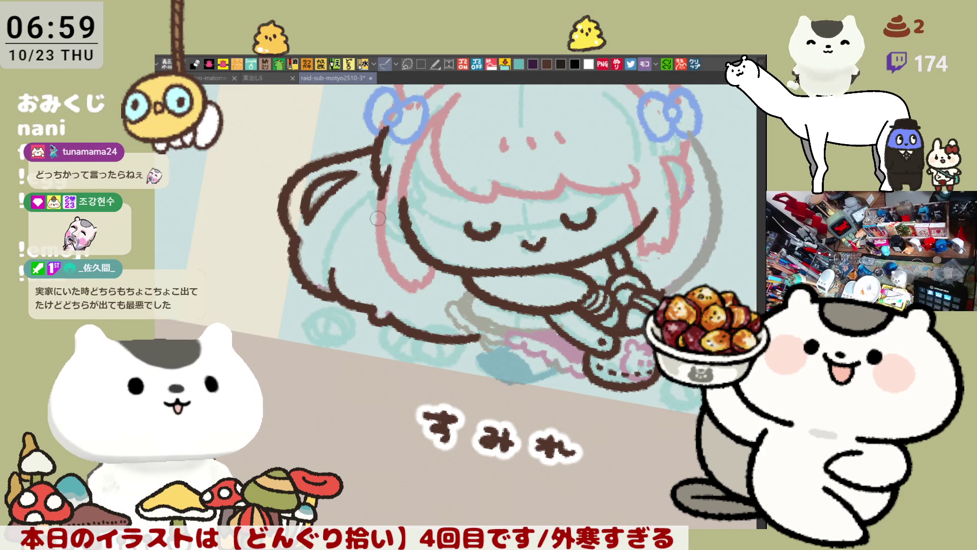
left_click_drag(407, 287, 392, 238)
key("ctrl+z")
left_click_drag(391, 159, 385, 265)
key("ctrl+z")
left_click_drag(390, 164, 386, 232)
key("ctrl+z")
key("ctrl+z")
mouse_move(391, 159)
left_mouse_down()
mouse_move(384, 257)
mouse_move(415, 293)
left_mouse_up()
key("ctrl+z")
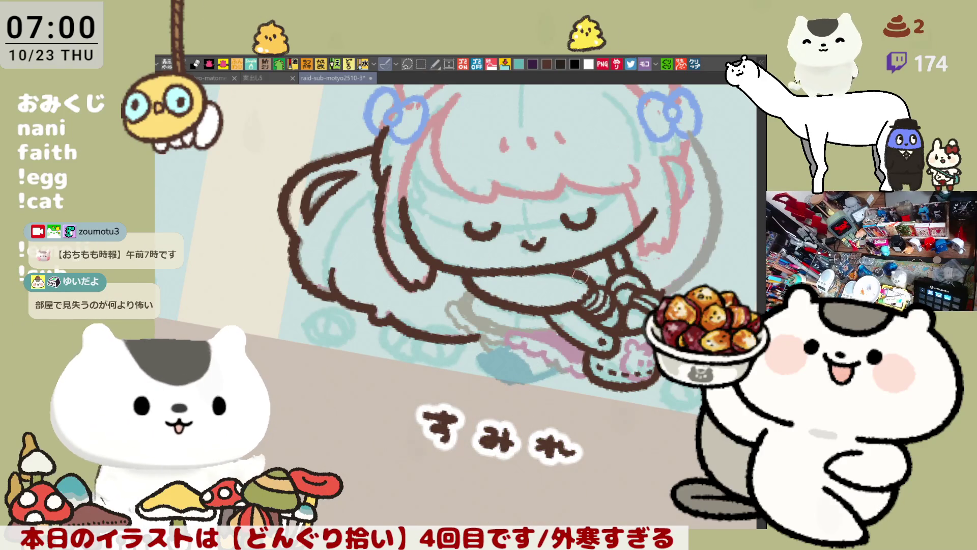
- Ink the curved outline of the girl's hand on the basket
left_click_drag(566, 270, 549, 310)
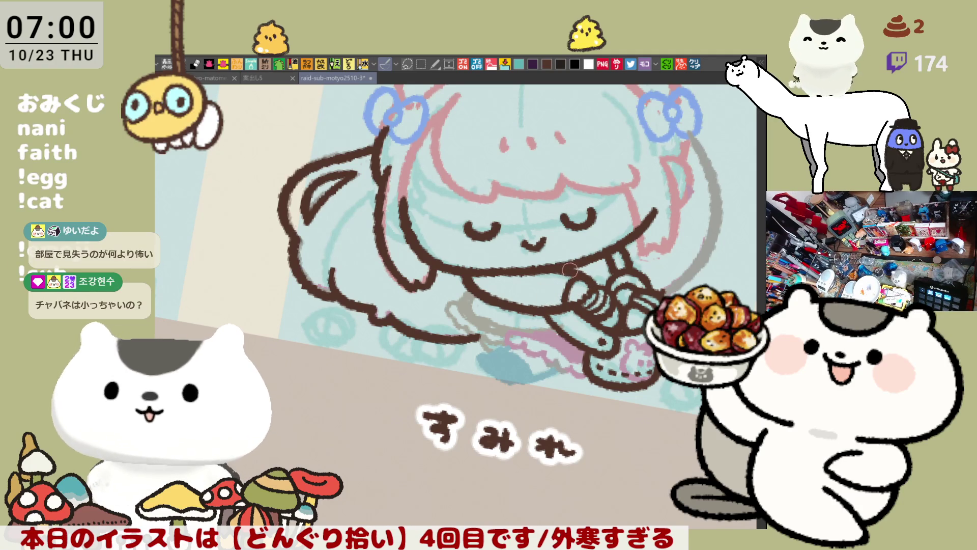
left_click_drag(560, 275, 551, 312)
key("ctrl+z")
left_click_drag(559, 267, 552, 309)
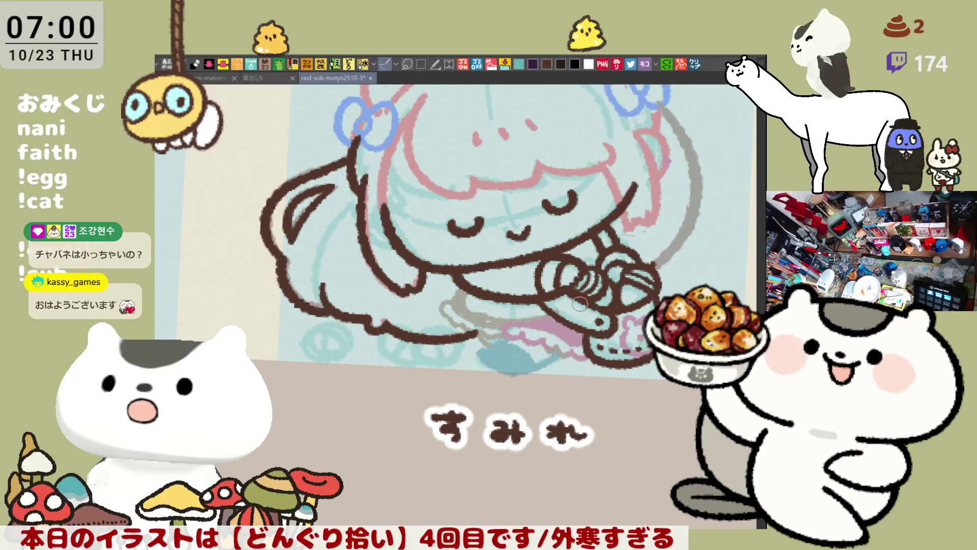
left_click_drag(582, 305, 542, 278)
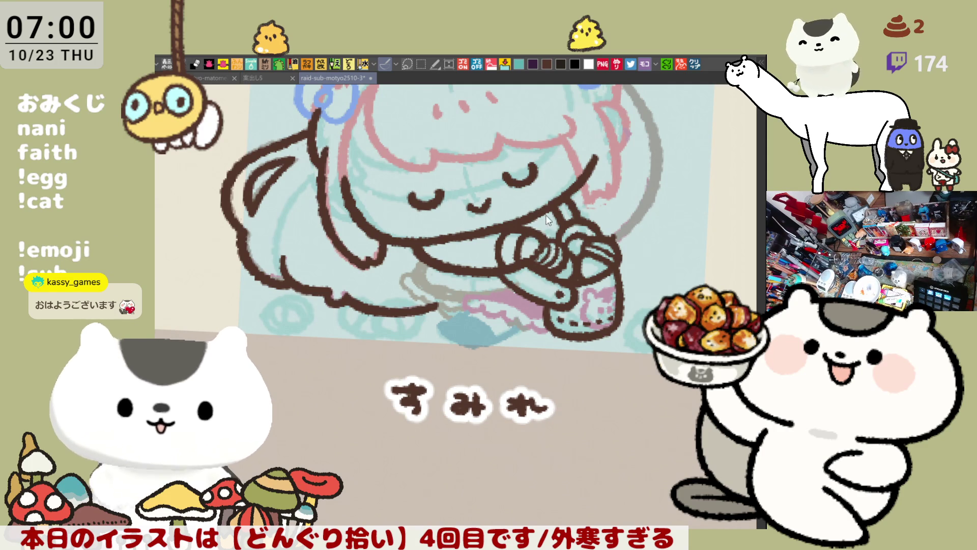
- Trace the grey skirt sketch in dark brown along the bottom, closing the outline gap
left_click_drag(439, 265, 476, 270)
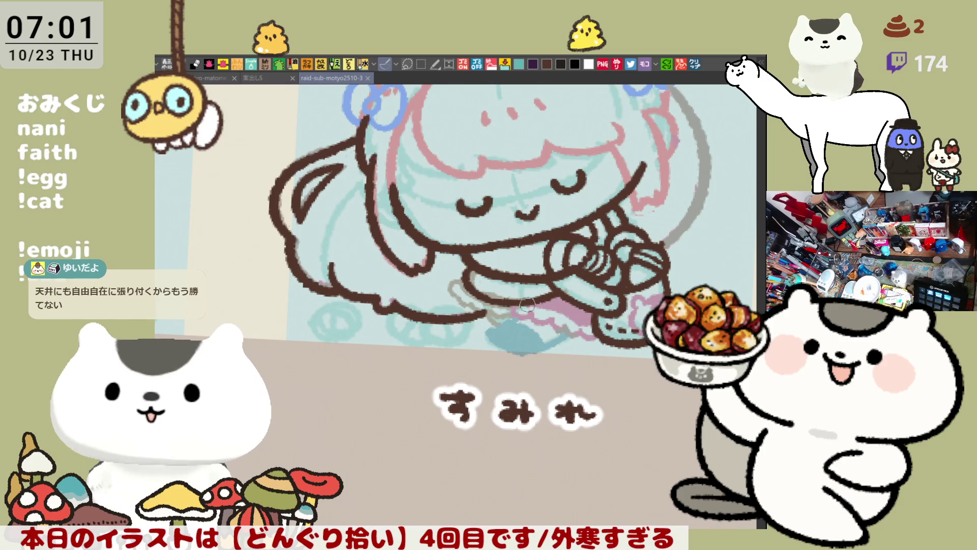
left_click_drag(528, 306, 562, 312)
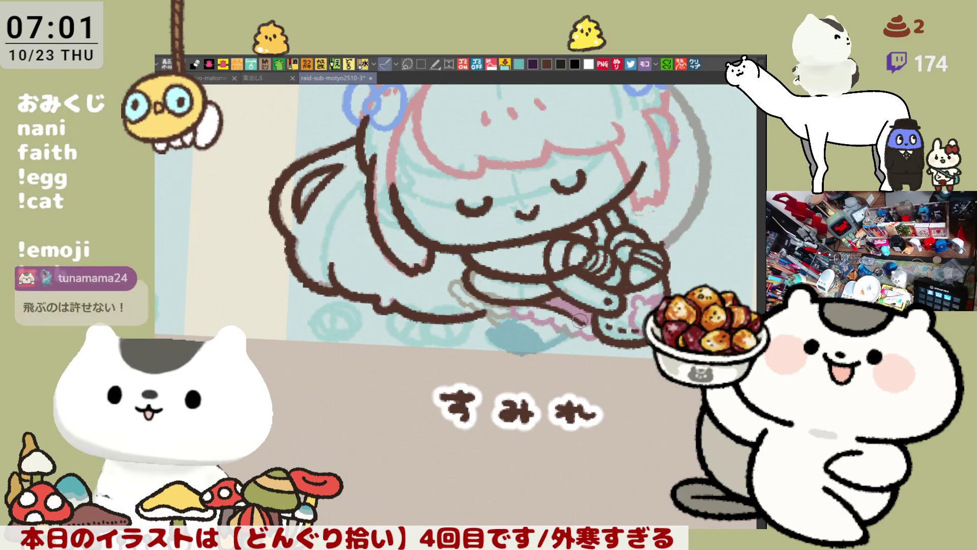
left_click_drag(526, 302, 576, 317)
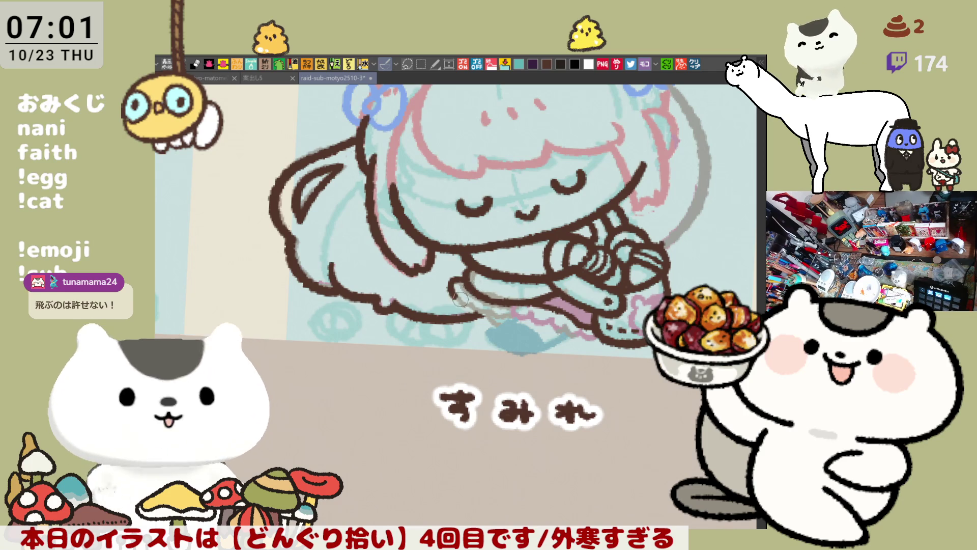
left_click_drag(449, 281, 461, 299)
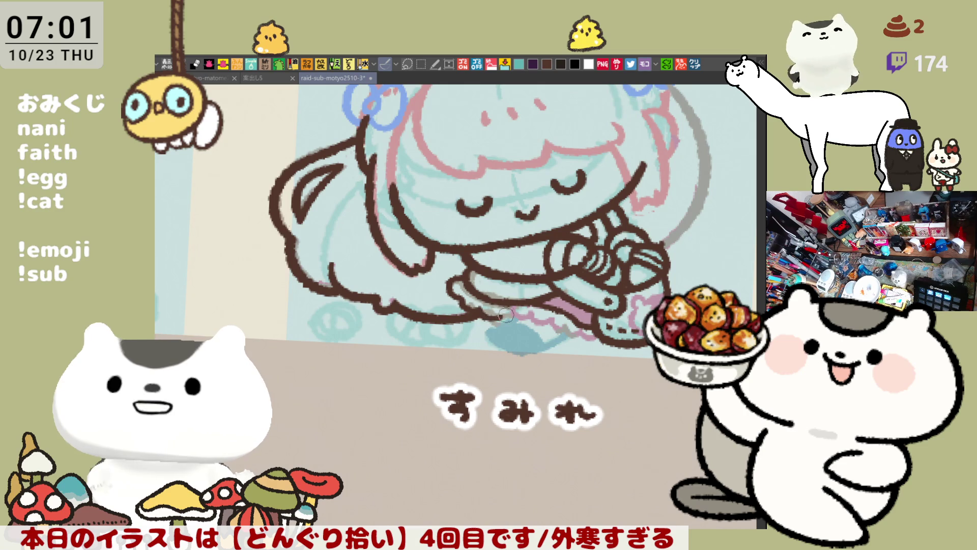
left_click_drag(479, 309, 507, 324)
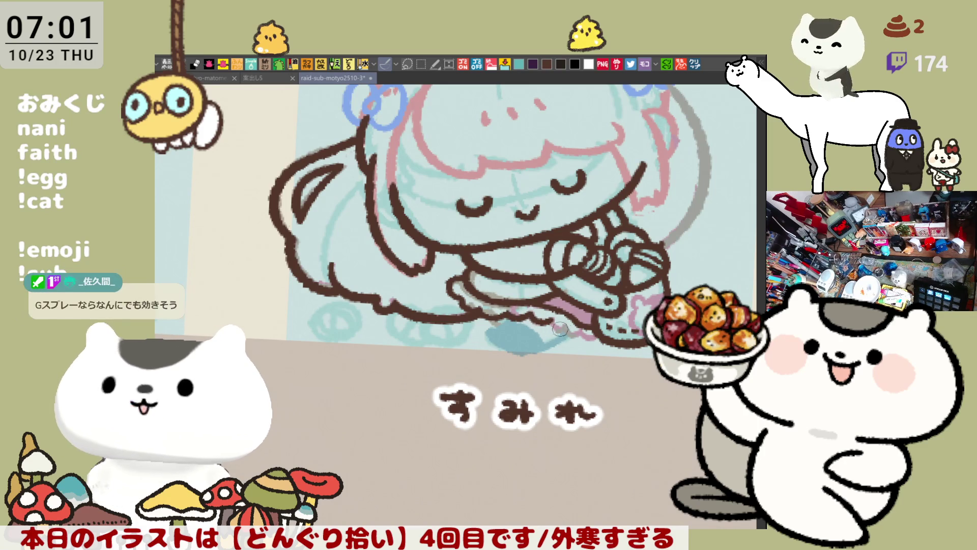
left_click_drag(557, 321, 567, 330)
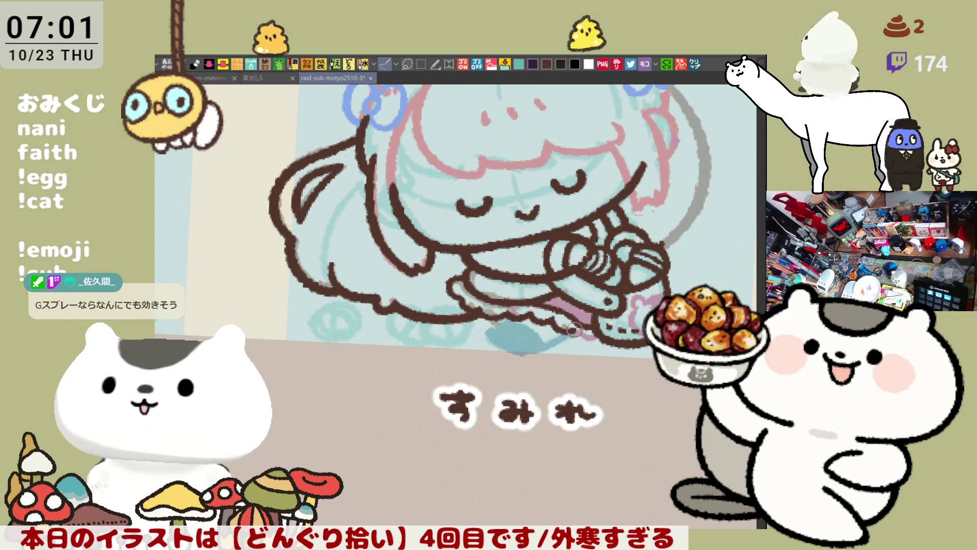
- Extend the blue patch under the girl further left and up
key("h")
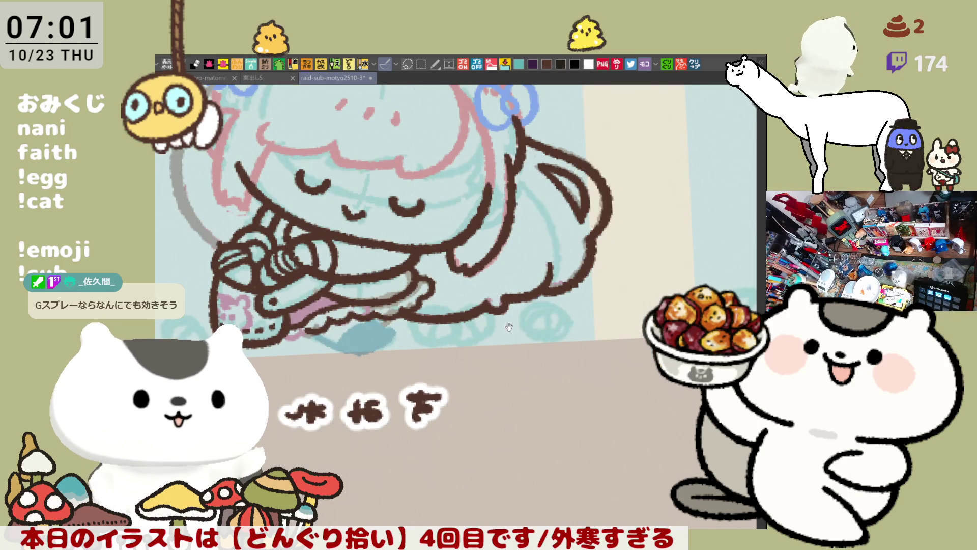
scroll(572, 328, "left", 3)
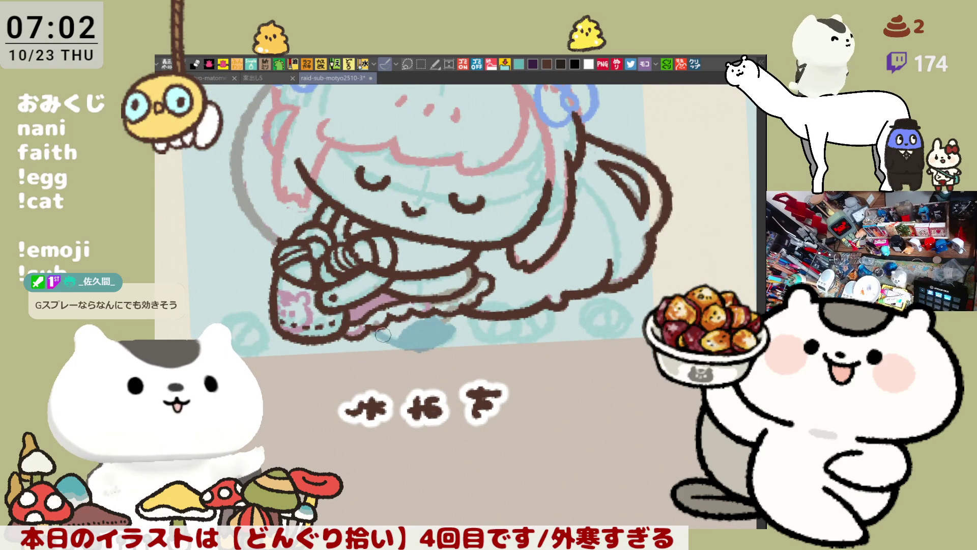
key("h")
key("minus")
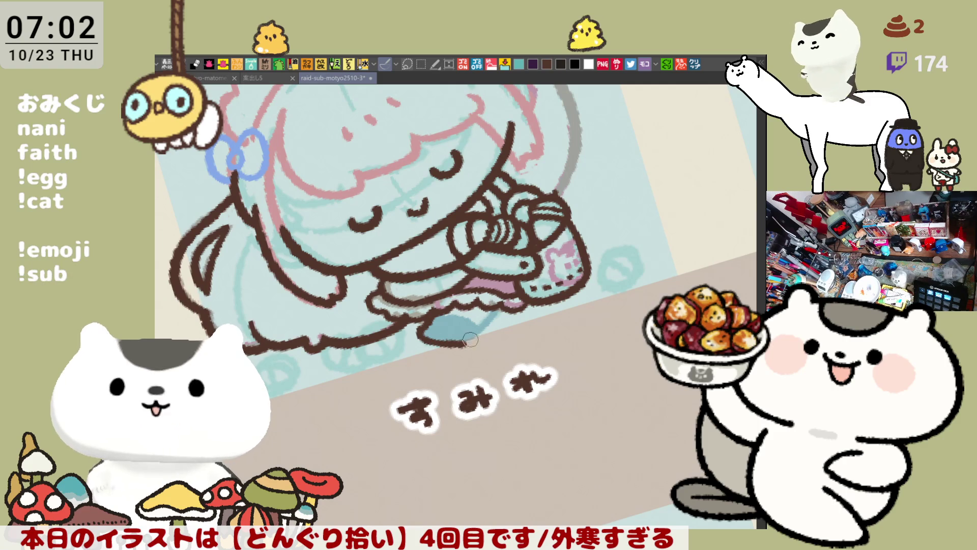
key("h")
mouse_move(387, 320)
left_mouse_down()
mouse_move(415, 344)
mouse_move(390, 308)
mouse_move(412, 337)
left_mouse_up()
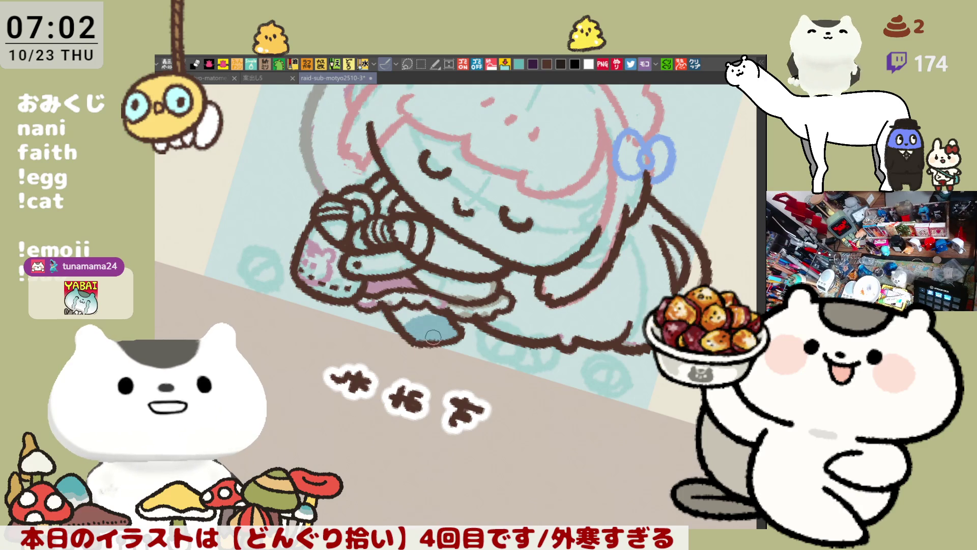
- Save the illustration, then open the pasted splatter photo as a new canvas
key("h")
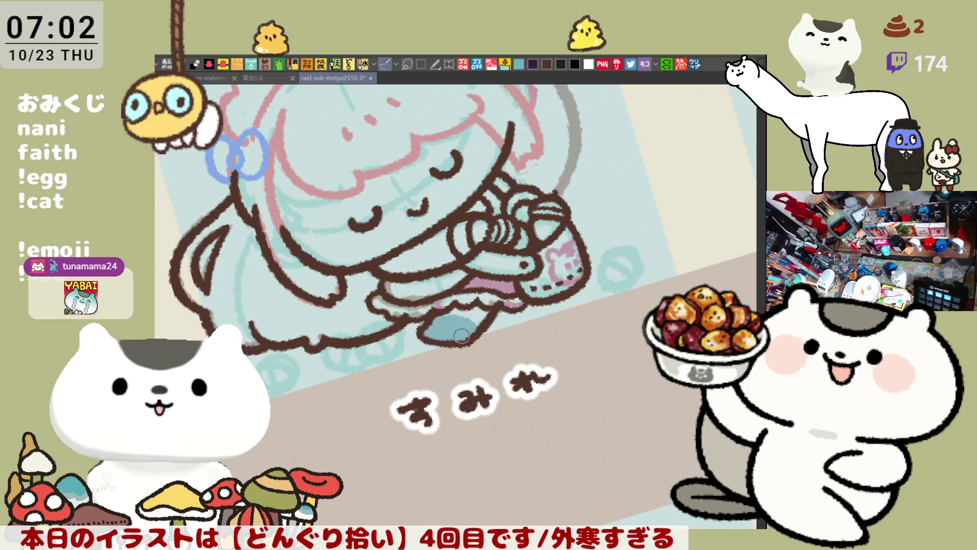
key("ctrl+s")
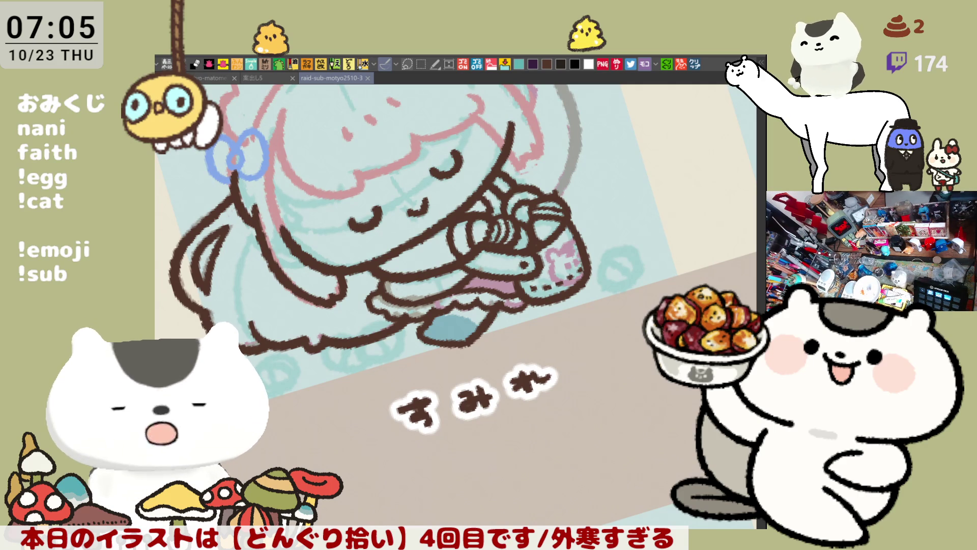
left_click(693, 66)
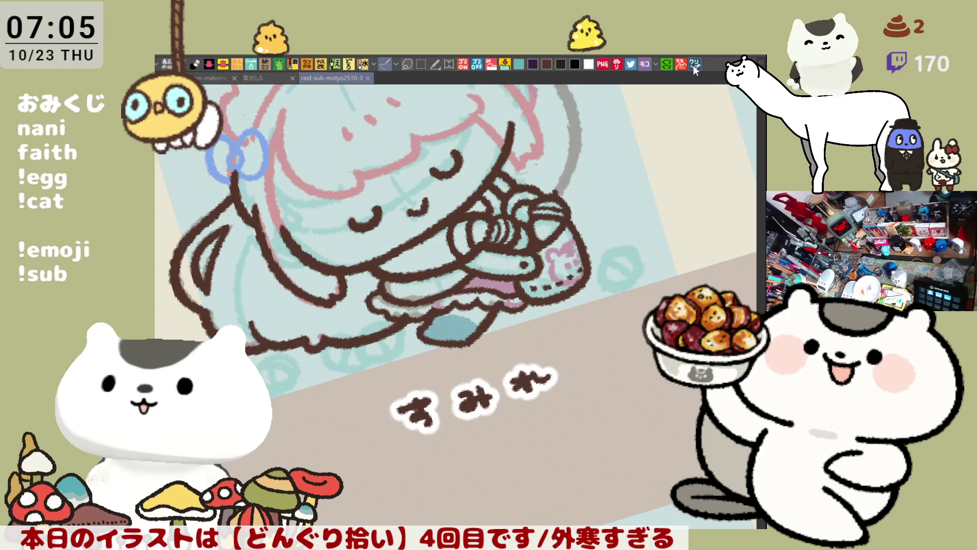
- Look over the ink-splatter photo, then close it to return to the すみれ illustration
scroll(474, 397, "up", 2)
scroll(443, 188, "up", 1)
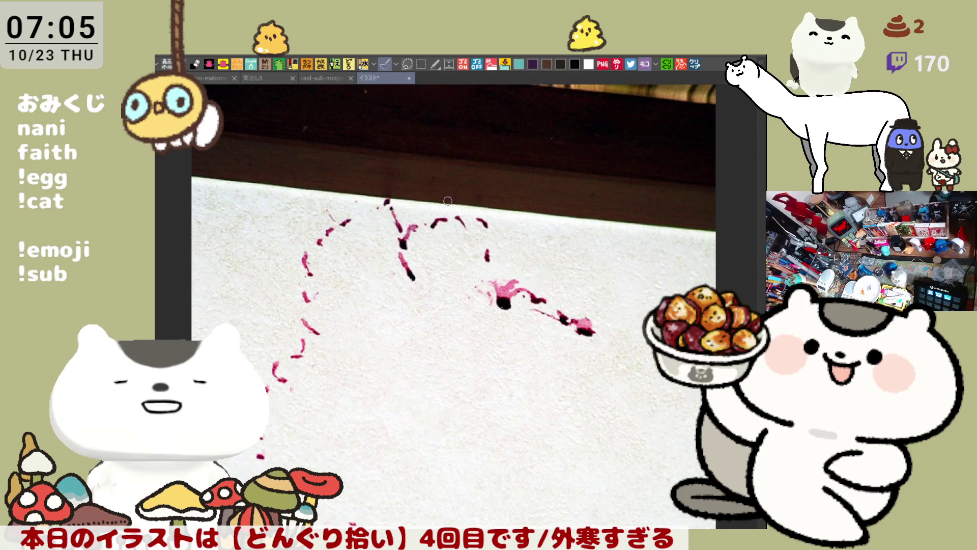
scroll(499, 175, "down", 3)
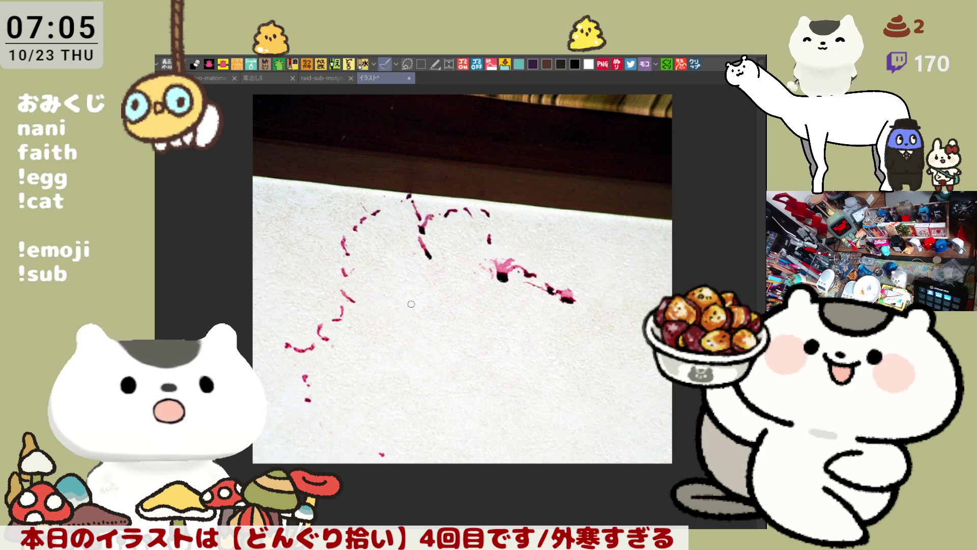
scroll(412, 304, "up", 2)
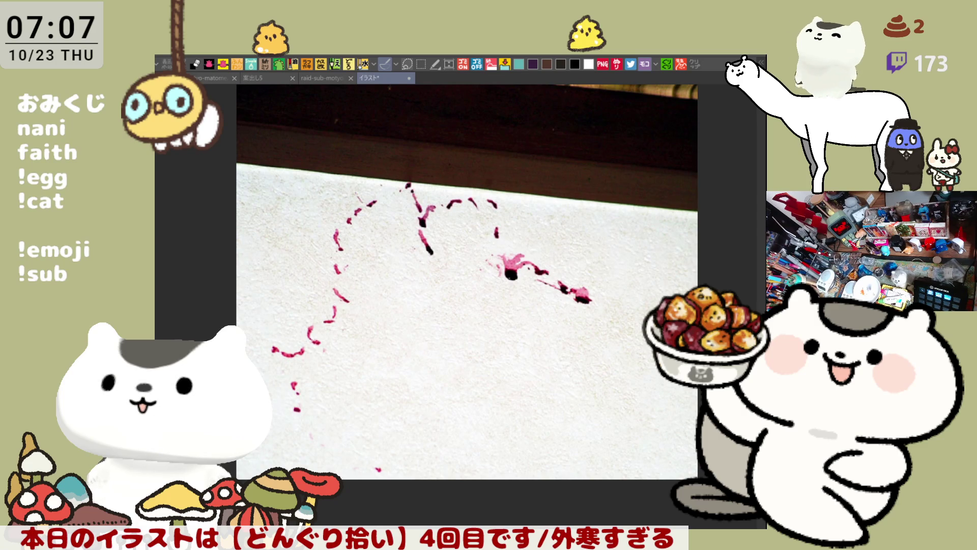
mouse_move(573, 419)
left_mouse_down()
mouse_move(556, 351)
mouse_move(558, 411)
mouse_move(557, 402)
left_mouse_up()
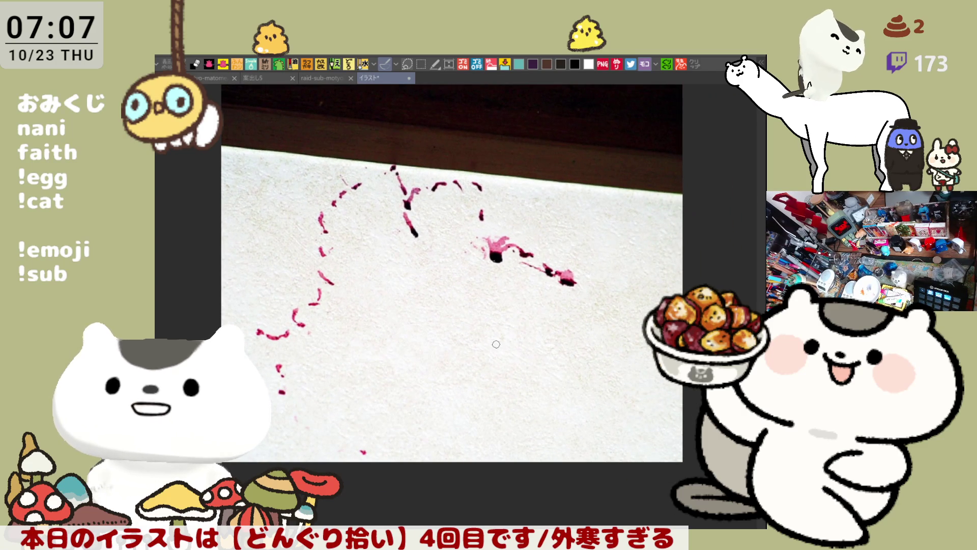
scroll(496, 345, "up", 5)
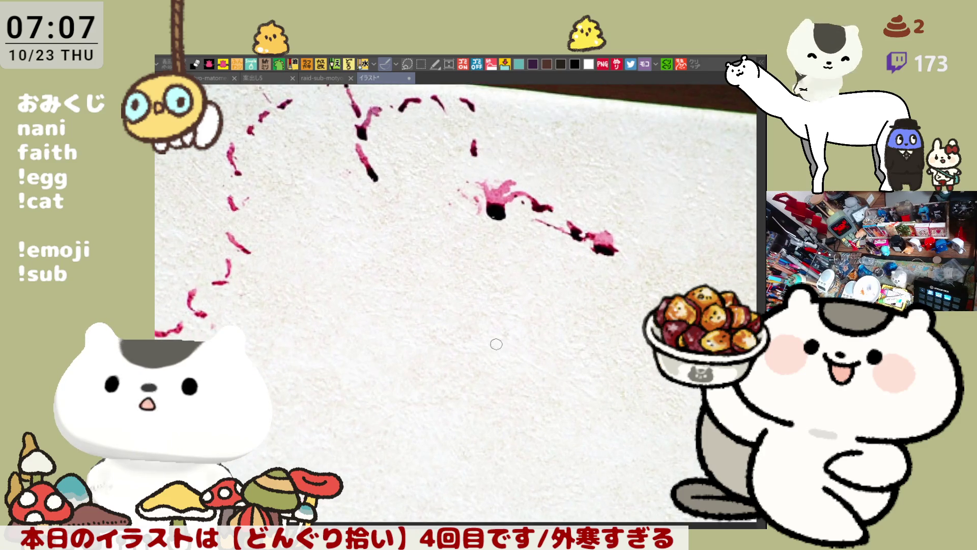
scroll(513, 320, "down", 3)
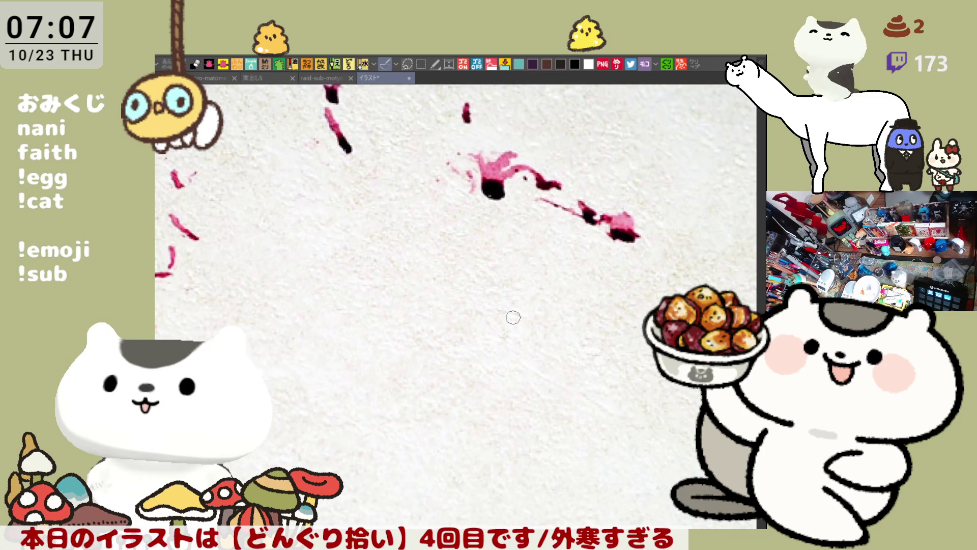
scroll(513, 317, "down", 1)
scroll(514, 317, "left", 5)
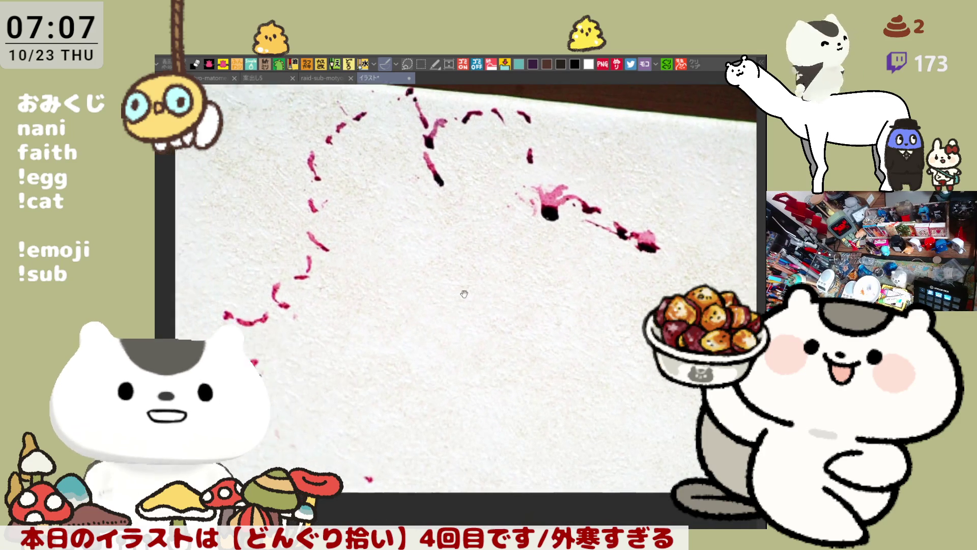
left_click(411, 78)
- Touch up the skirt outline and erase the upper-right end of the face outline
key("@")
scroll(524, 286, "up", 3)
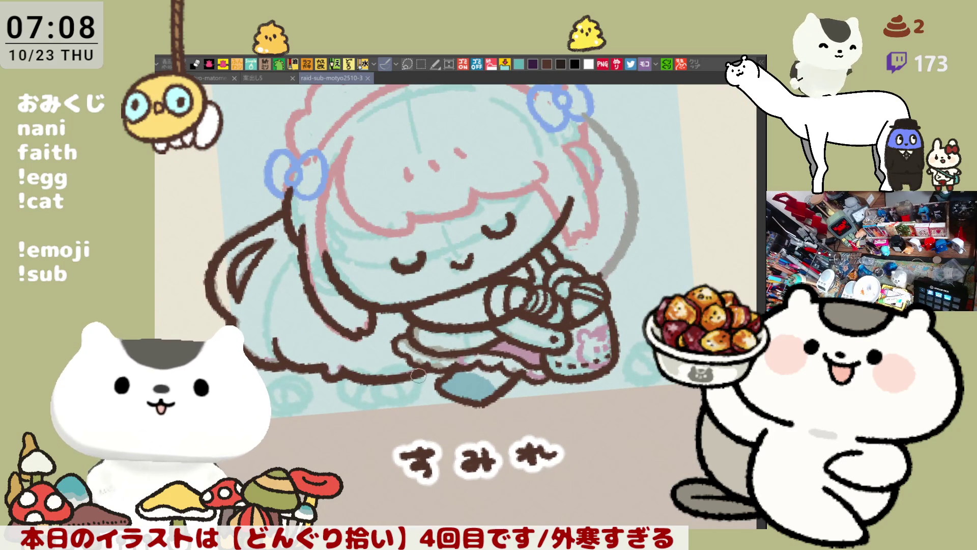
left_click_drag(397, 341, 405, 351)
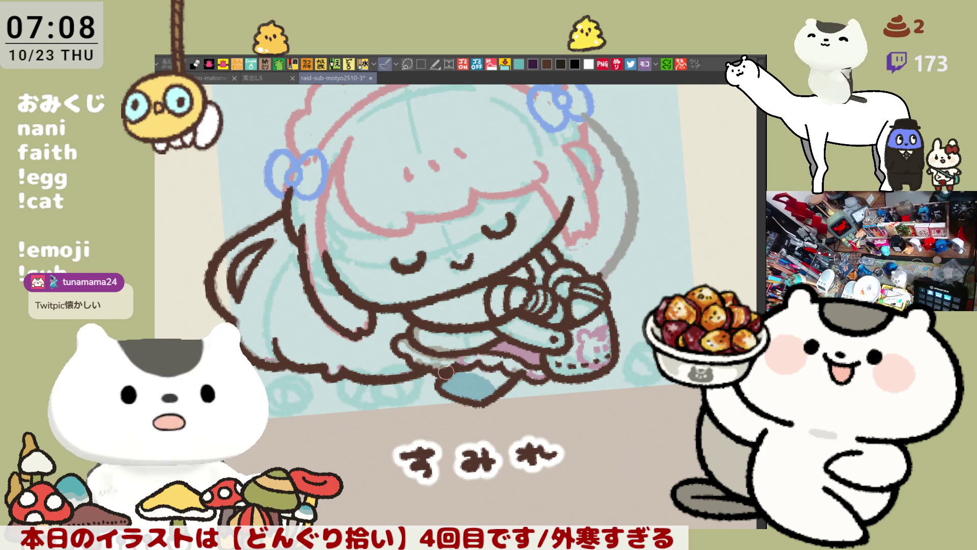
key("asciicircum")
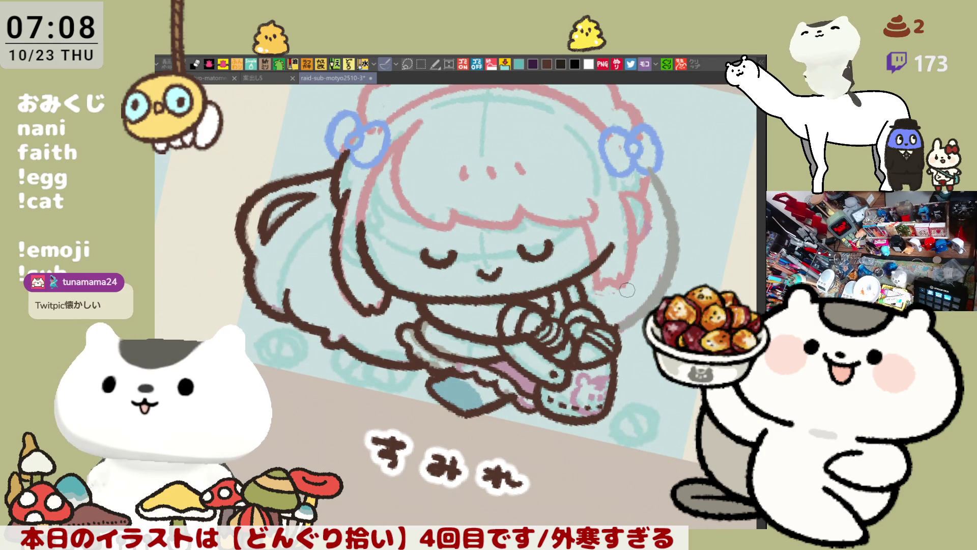
mouse_move(606, 262)
left_mouse_down()
mouse_move(598, 252)
mouse_move(613, 258)
left_mouse_up()
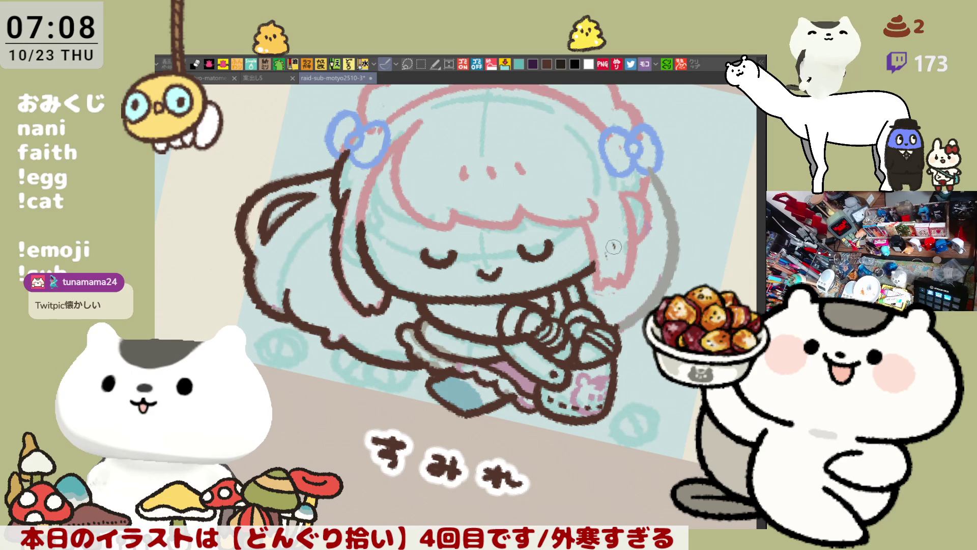
mouse_move(585, 220)
left_mouse_down()
mouse_move(597, 294)
mouse_move(623, 277)
mouse_move(622, 255)
left_mouse_up()
key("ctrl+z")
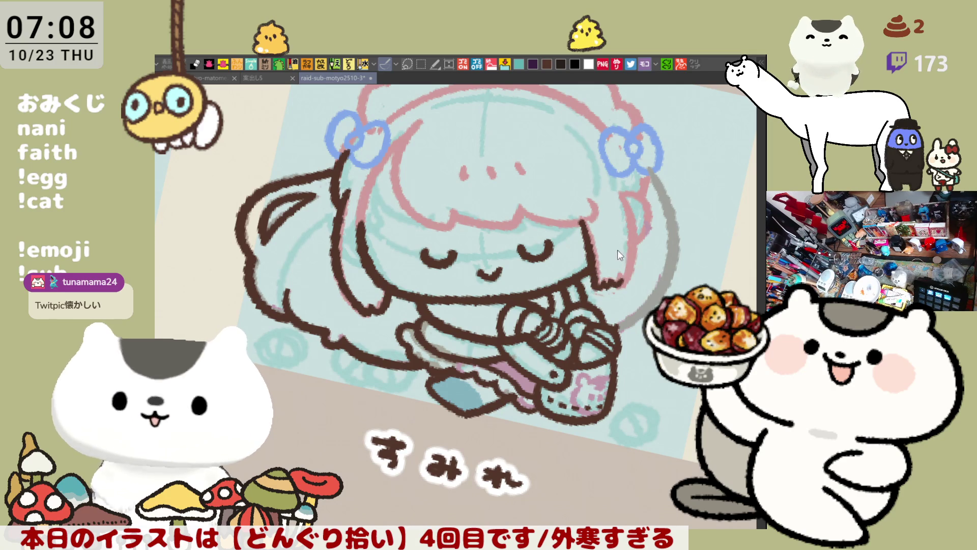
- With the view mirrored and restored, redraw the hair outline left of the face
key("h")
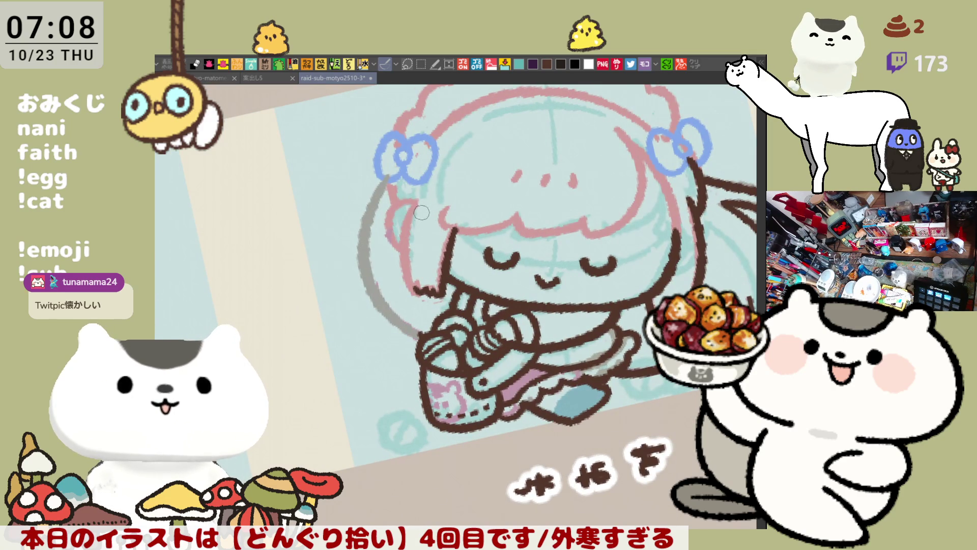
key("ctrl+z")
mouse_move(419, 201)
left_mouse_down()
mouse_move(387, 249)
mouse_move(415, 283)
left_mouse_up()
key("ctrl+z")
key("h")
mouse_move(372, 199)
left_mouse_down()
mouse_move(359, 290)
mouse_move(379, 311)
mouse_move(364, 281)
mouse_move(416, 308)
left_mouse_up()
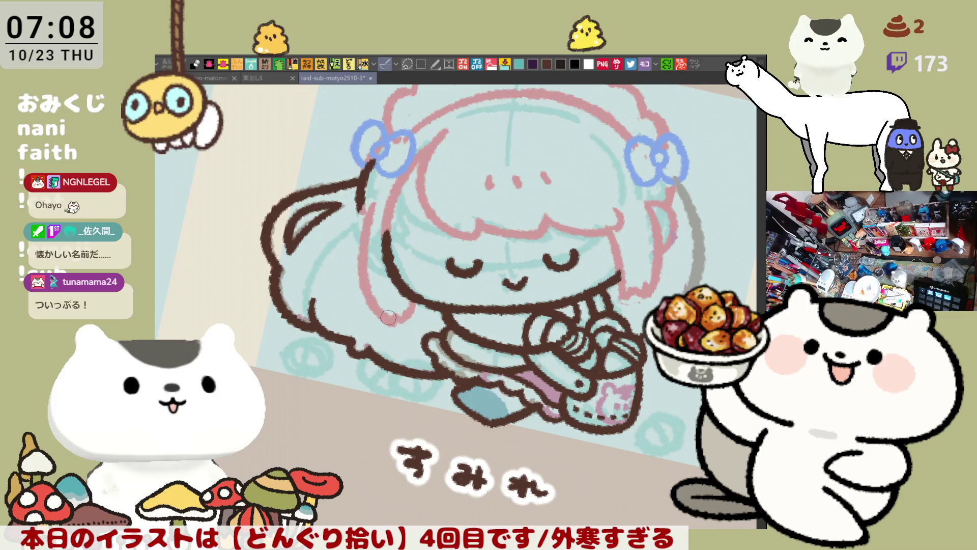
- Ink brown lines down the hair's left edge and along the hair beside the face
key("minus")
left_click_drag(348, 204, 374, 313)
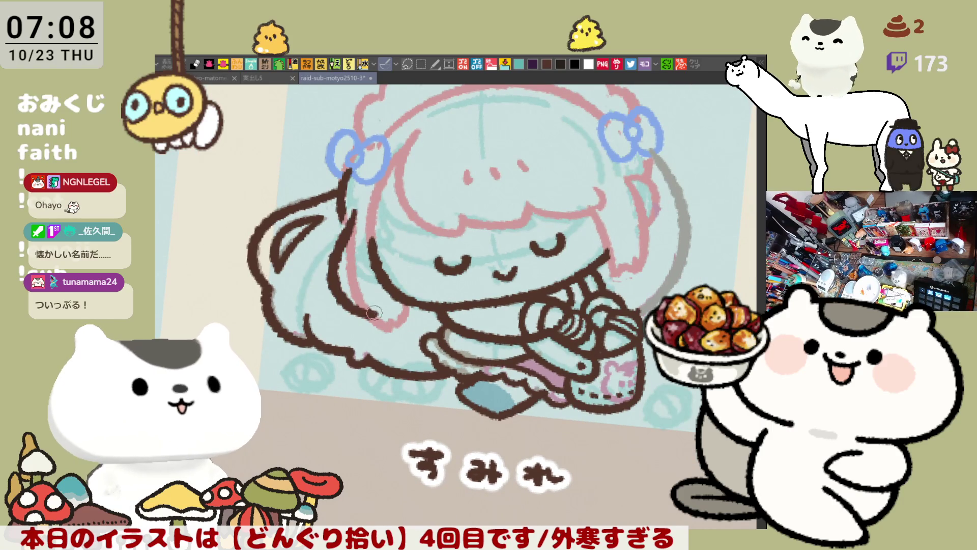
key("ctrl+z")
mouse_move(352, 211)
left_mouse_down()
mouse_move(379, 315)
mouse_move(391, 307)
left_mouse_up()
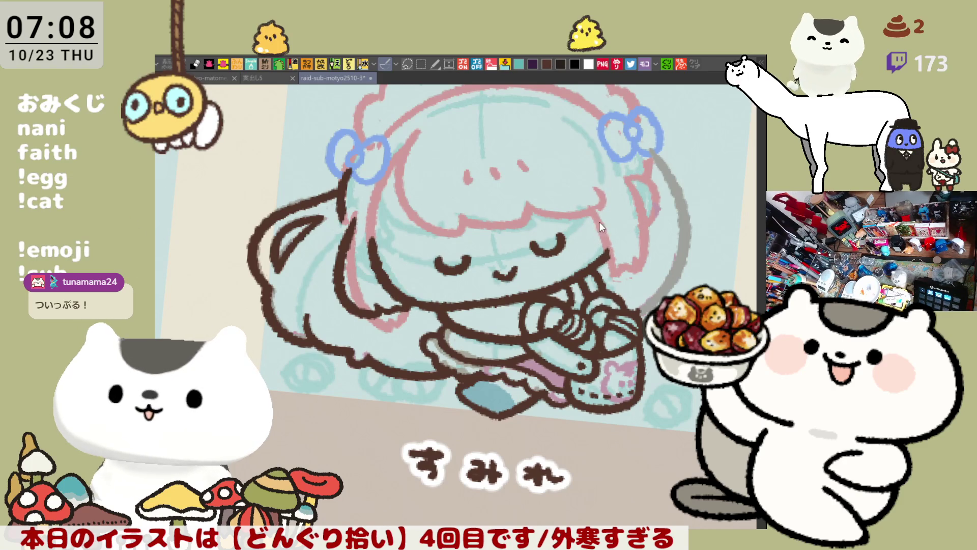
left_click_drag(592, 200, 607, 260)
- Redraw the brown hair-edge stroke on the right side of the face
key("ctrl+z")
key("ctrl+z")
left_click_drag(590, 191, 594, 264)
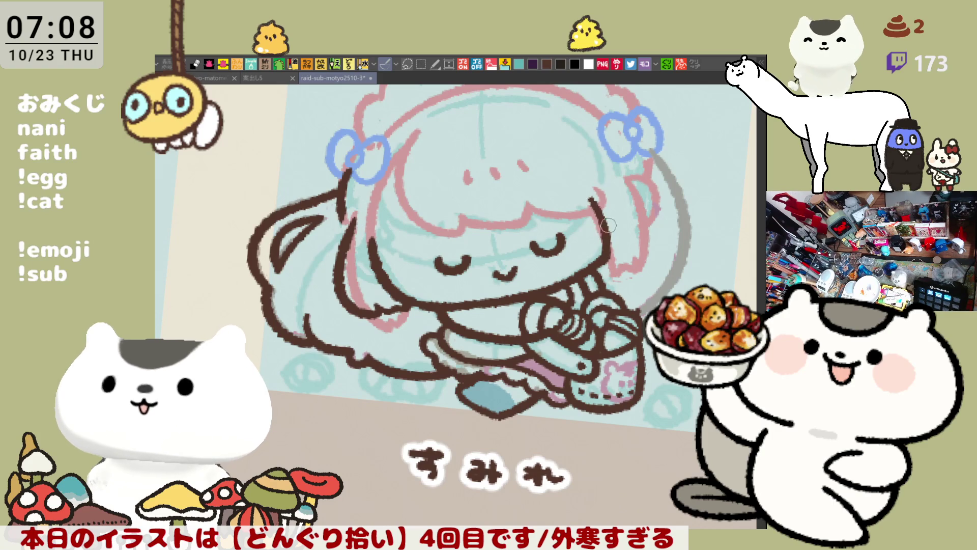
key("ctrl+z")
left_click_drag(591, 199, 604, 265)
- In a mirrored view, ink the left hair-edge stroke, then recentre the unmirrored view on the head
key("h")
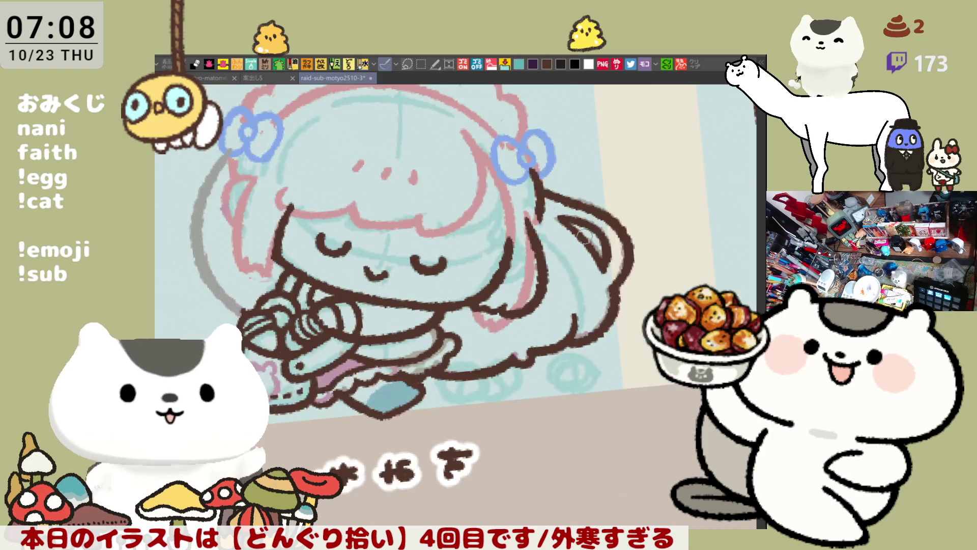
left_click_drag(592, 232, 714, 247)
mouse_move(375, 187)
left_mouse_down()
mouse_move(344, 285)
mouse_move(343, 218)
mouse_move(368, 275)
left_mouse_up()
key("ctrl+z")
key("ctrl+z")
mouse_move(381, 189)
left_mouse_down()
mouse_move(342, 239)
mouse_move(374, 274)
mouse_move(387, 273)
left_mouse_up()
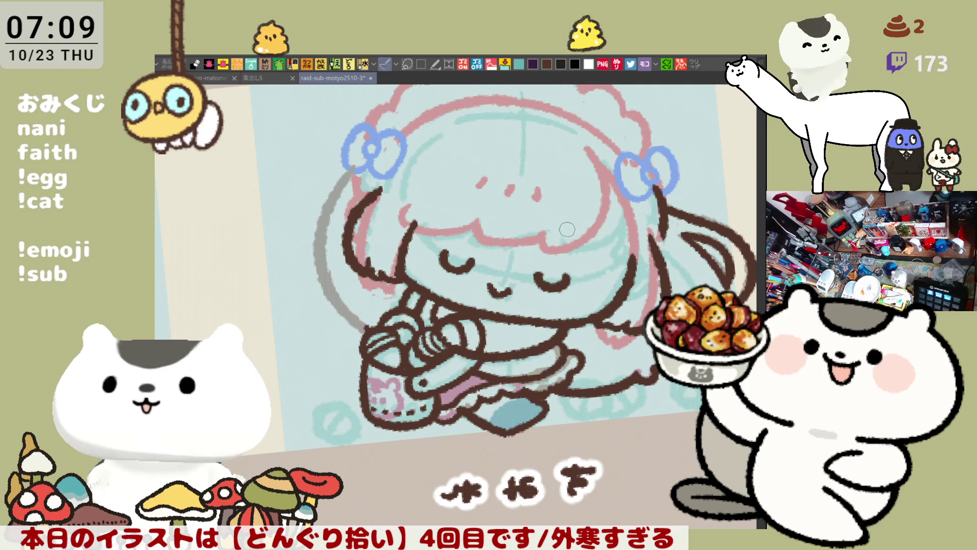
key("h")
mouse_move(531, 233)
left_mouse_down()
mouse_move(573, 213)
mouse_move(564, 200)
left_mouse_up()
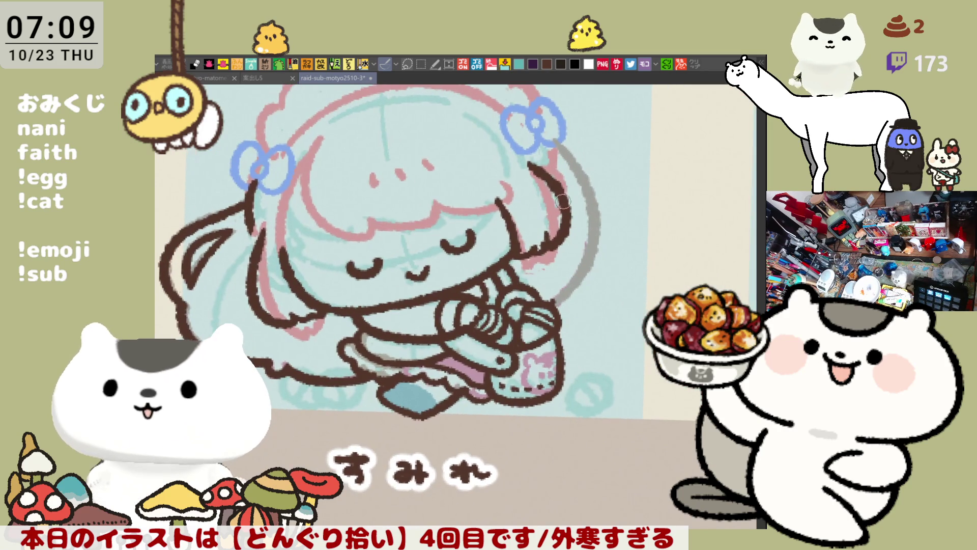
left_click_drag(534, 246, 562, 219)
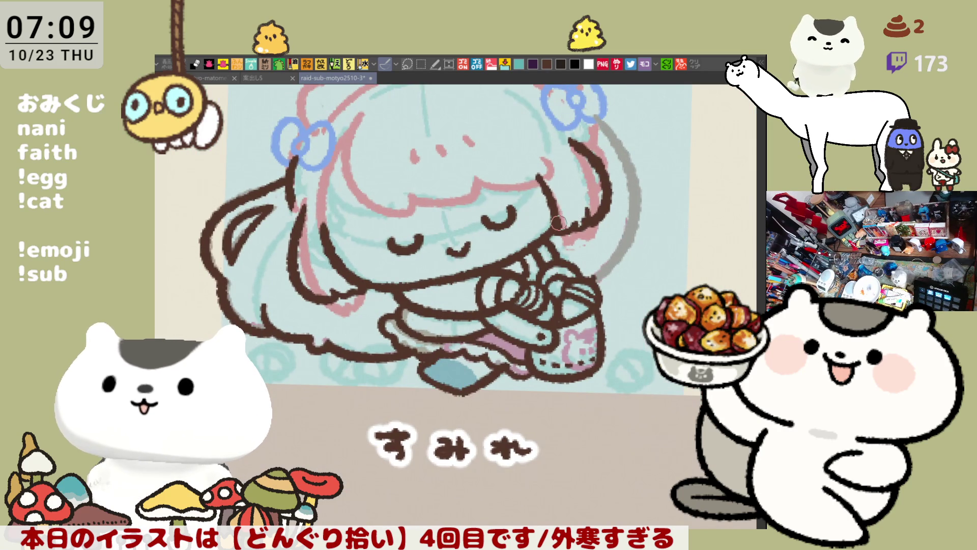
key("h")
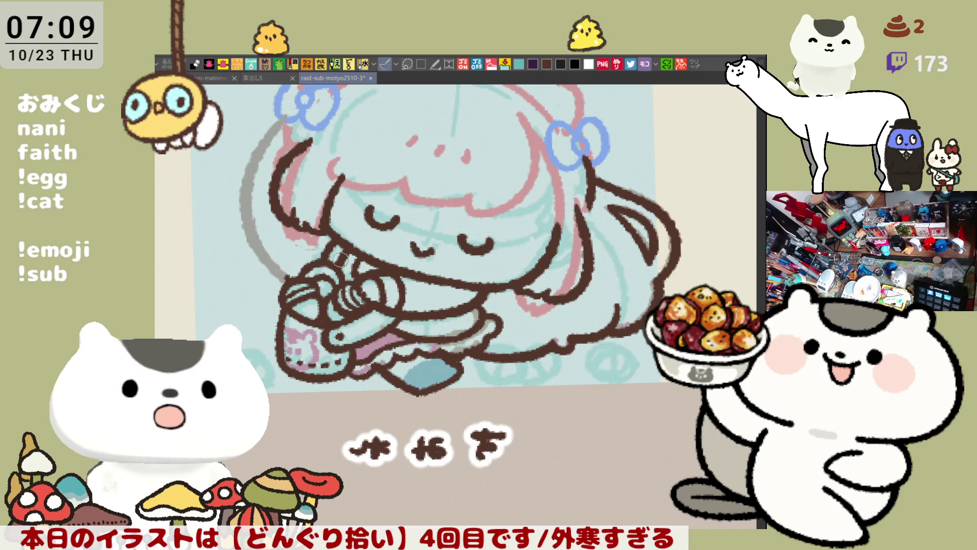
key("h")
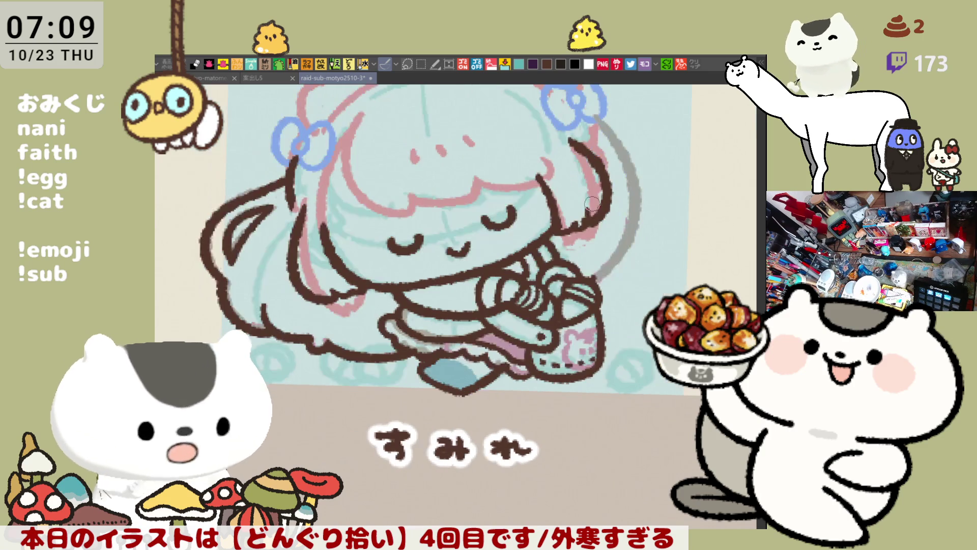
left_click_drag(417, 243, 496, 270)
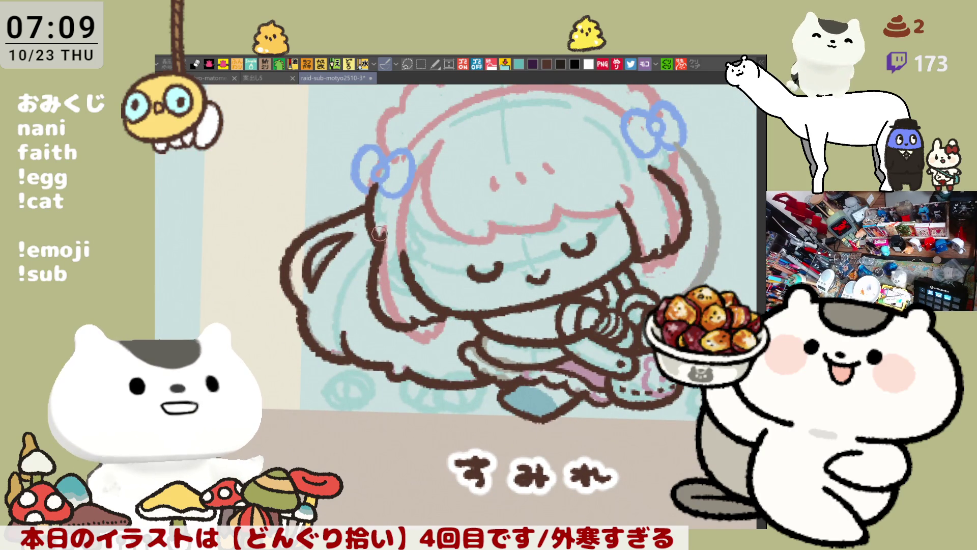
- Ink a long brown strand left of the face and try a strand down beside it
left_click_drag(413, 179, 403, 274)
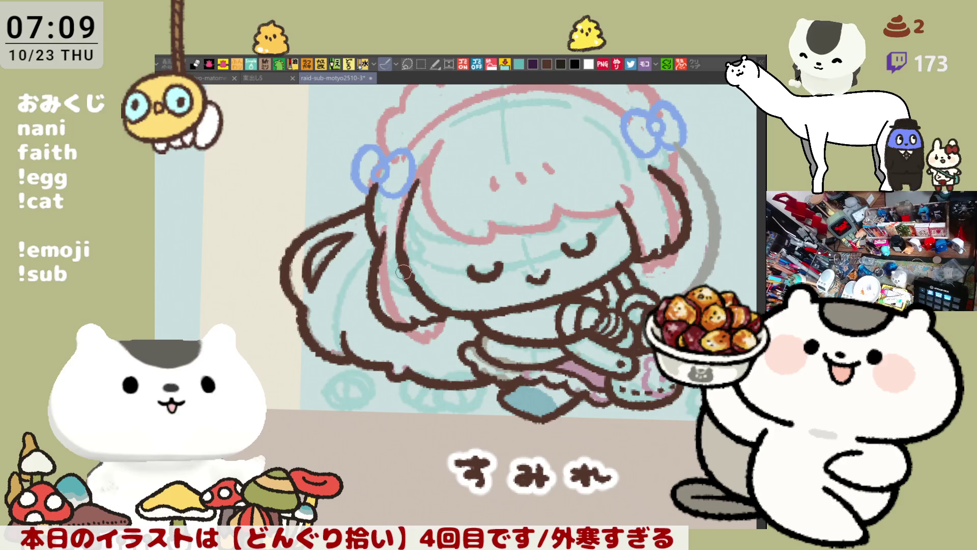
key("ctrl+z")
left_click_drag(420, 172, 404, 265)
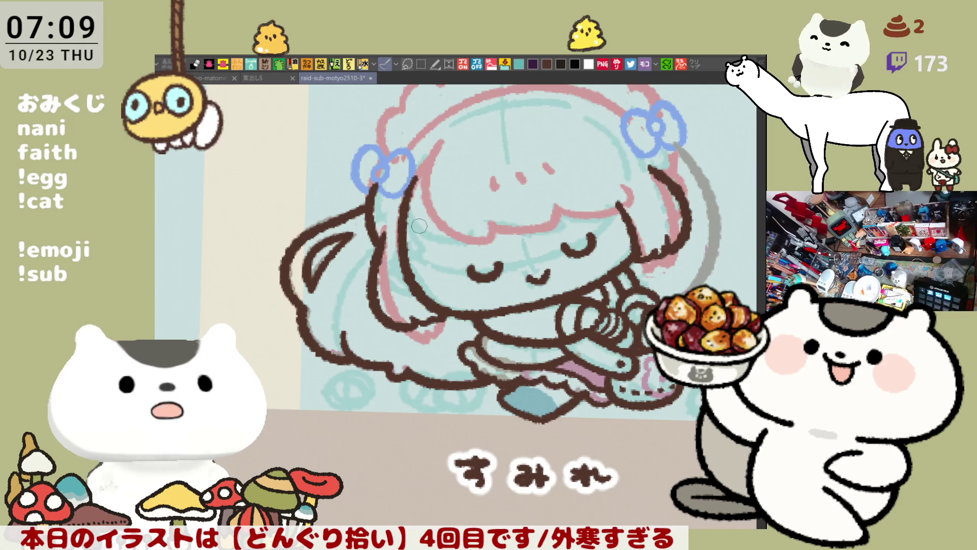
key("ctrl+z")
left_click_drag(421, 172, 405, 267)
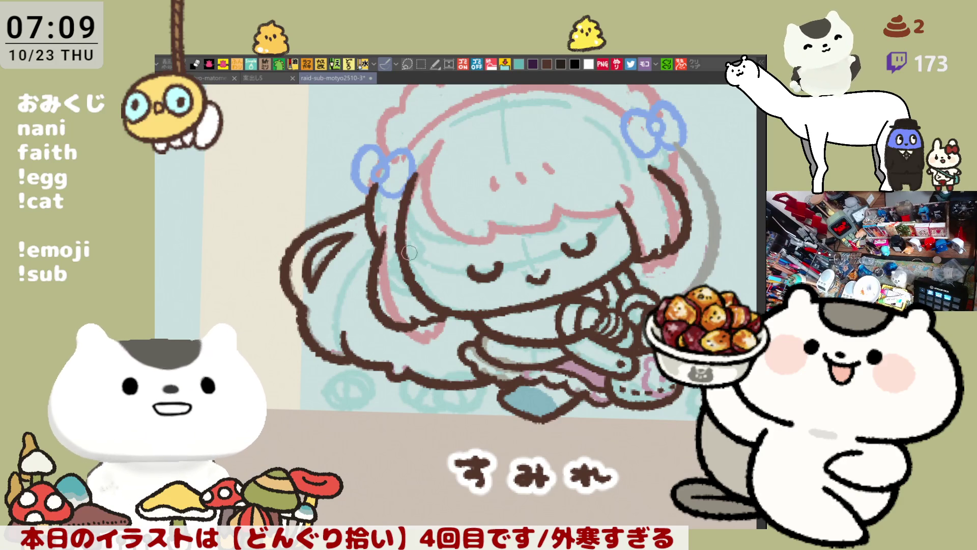
key("ctrl+z")
left_click_drag(420, 172, 412, 204)
left_click_drag(413, 204, 407, 262)
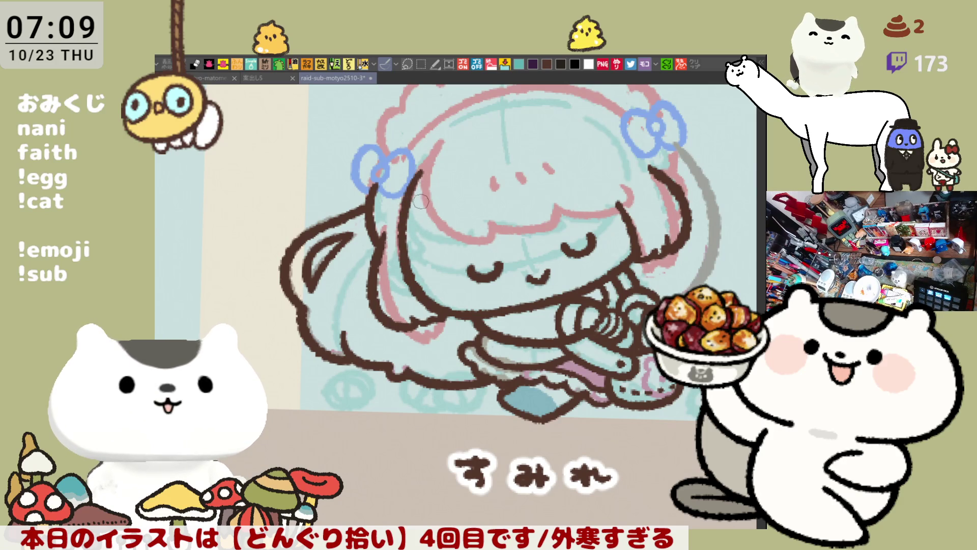
mouse_move(411, 182)
left_mouse_down()
mouse_move(435, 152)
mouse_move(422, 168)
mouse_move(436, 152)
mouse_move(430, 224)
left_mouse_up()
key("ctrl+z")
key("ctrl+z")
mouse_move(437, 149)
left_mouse_down()
mouse_move(448, 236)
mouse_move(483, 241)
mouse_move(437, 163)
mouse_move(459, 236)
mouse_move(484, 242)
mouse_move(455, 225)
mouse_move(481, 238)
mouse_move(491, 225)
mouse_move(560, 213)
left_mouse_up()
key("ctrl+z")
key("ctrl+z")
key("ctrl+z")
key("ctrl+z")
key("ctrl+z")
key("ctrl+z")
key("ctrl+z")
key("ctrl+z")
- Ink the bang line from the hair tip across the forehead
left_click_drag(489, 234, 561, 213)
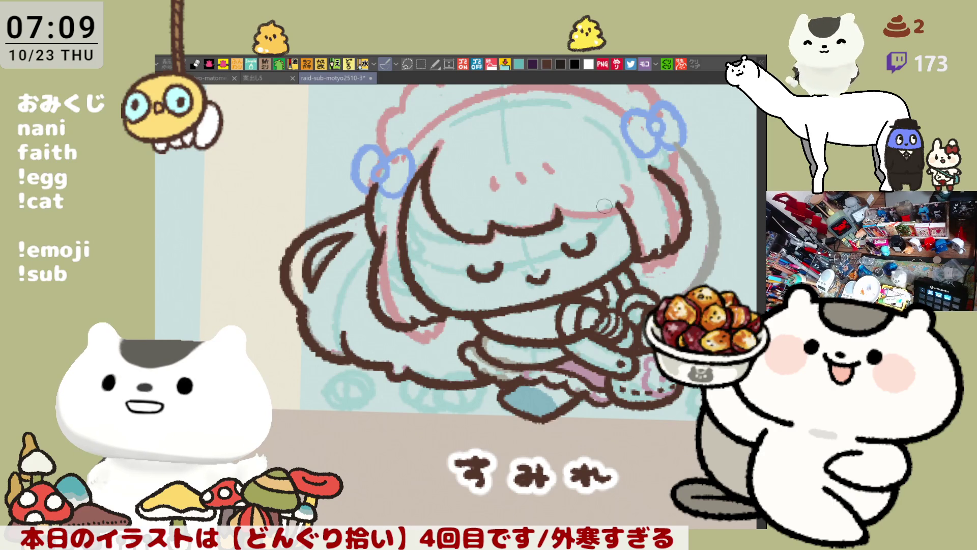
left_click_drag(558, 204, 637, 198)
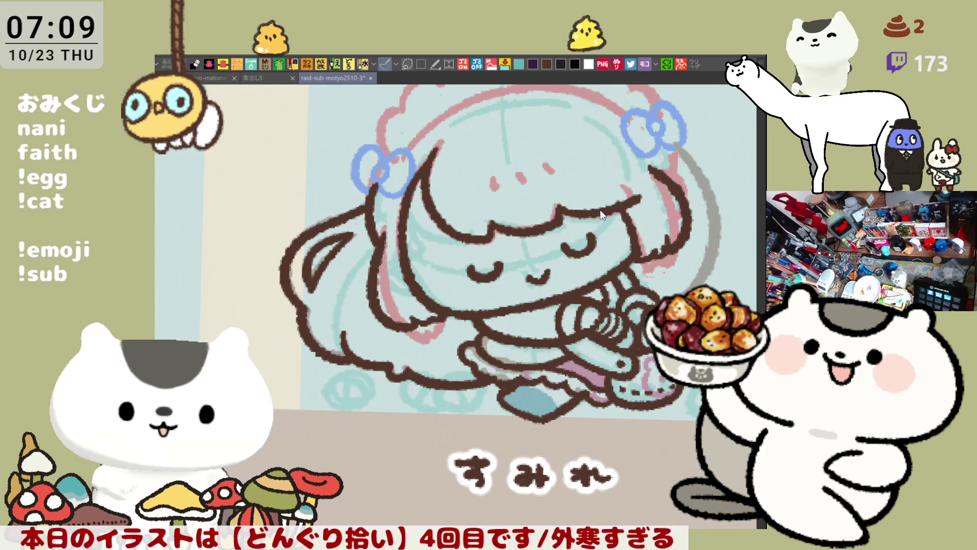
key("ctrl+z")
left_click_drag(556, 212, 632, 203)
key("ctrl+z")
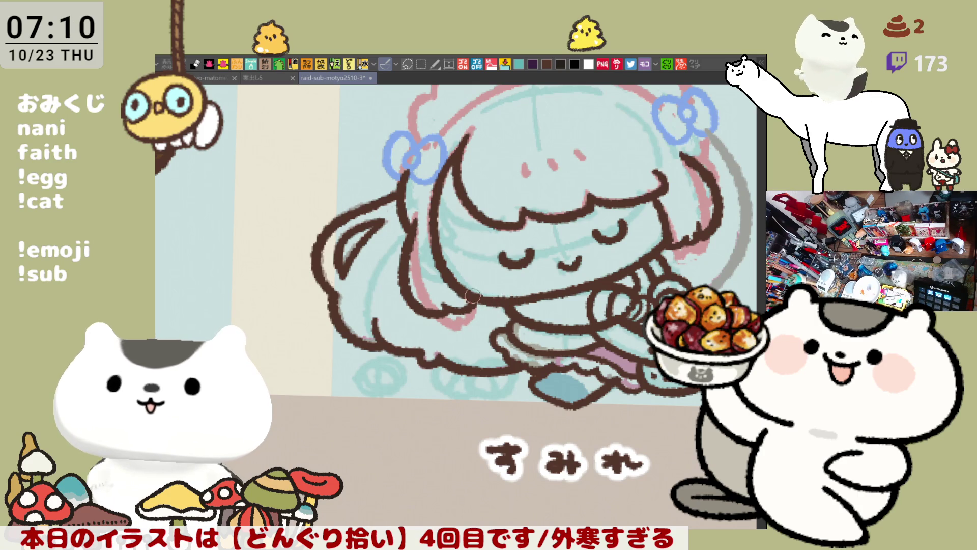
- In a mirrored view showing both bows, retry the outline down the left side of the head
key("h")
mouse_move(339, 247)
left_mouse_down()
mouse_move(437, 239)
mouse_move(464, 226)
left_mouse_up()
mouse_move(386, 148)
left_mouse_down()
mouse_move(344, 231)
mouse_move(379, 163)
mouse_move(342, 257)
left_mouse_up()
key("ctrl+z")
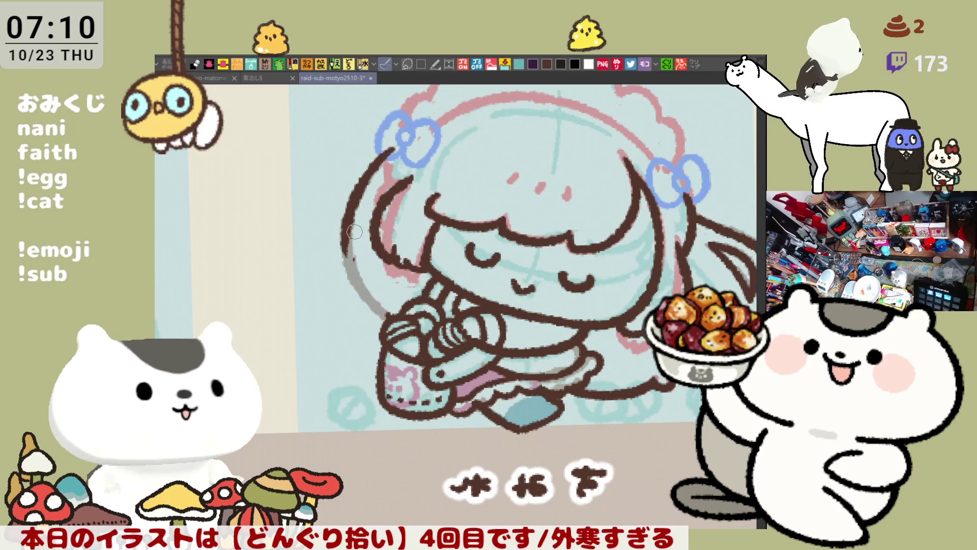
left_click_drag(351, 208, 387, 313)
key("ctrl+z")
left_click_drag(350, 208, 386, 307)
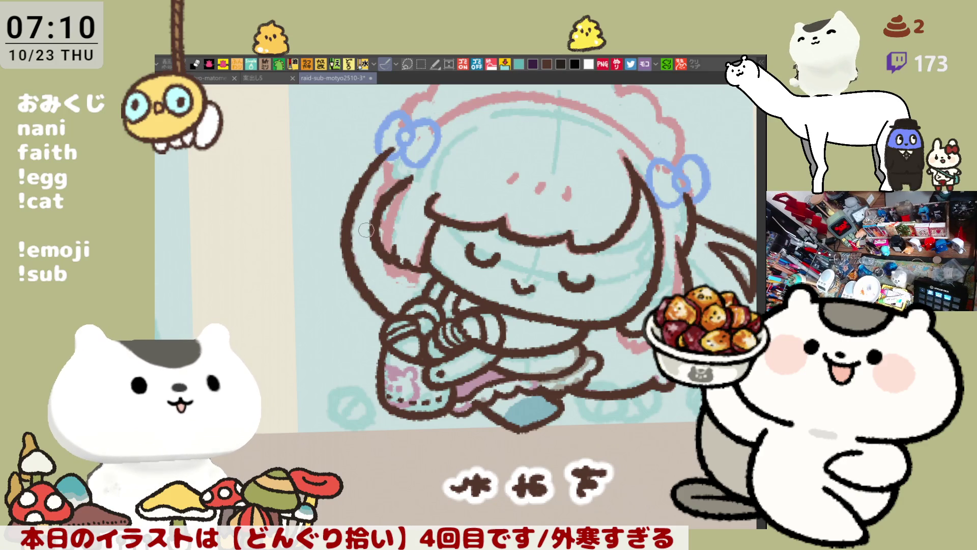
key("ctrl+z")
key("ctrl+z")
left_click_drag(393, 149, 374, 309)
key("ctrl+z")
left_click_drag(393, 148, 357, 285)
key("ctrl+z")
left_click_drag(393, 145, 345, 224)
key("ctrl+z")
mouse_move(393, 148)
left_mouse_down()
mouse_move(346, 219)
mouse_move(356, 285)
mouse_move(384, 152)
mouse_move(356, 277)
left_mouse_up()
key("ctrl+z")
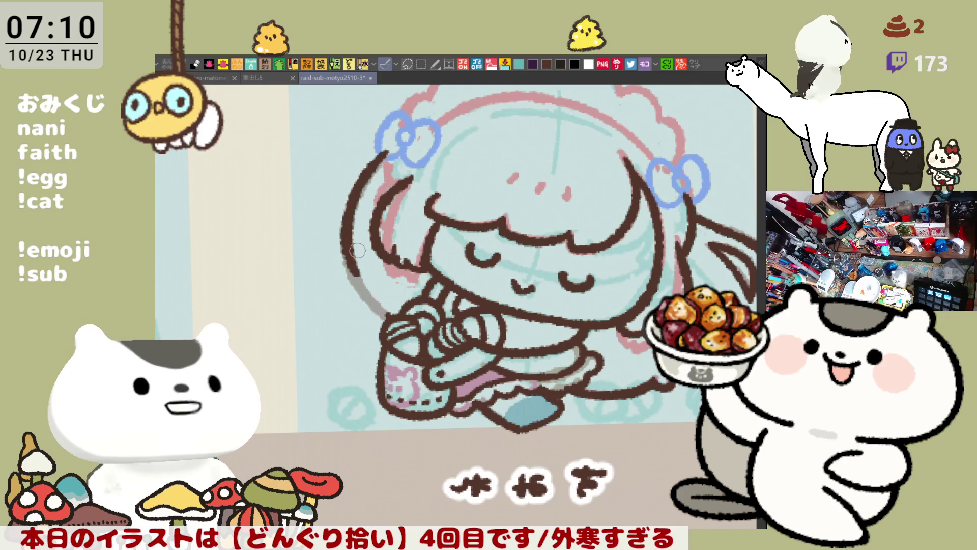
- Ink the lower-left hair outline over the grey sketch, then save the illustration
key("ctrl+z")
mouse_move(393, 147)
left_mouse_down()
mouse_move(347, 220)
mouse_move(358, 282)
mouse_move(387, 155)
mouse_move(356, 275)
left_mouse_up()
key("ctrl+z")
left_click_drag(348, 241, 400, 323)
key("ctrl+z")
left_click_drag(350, 269, 394, 322)
key("ctrl+z")
left_click_drag(350, 269, 399, 322)
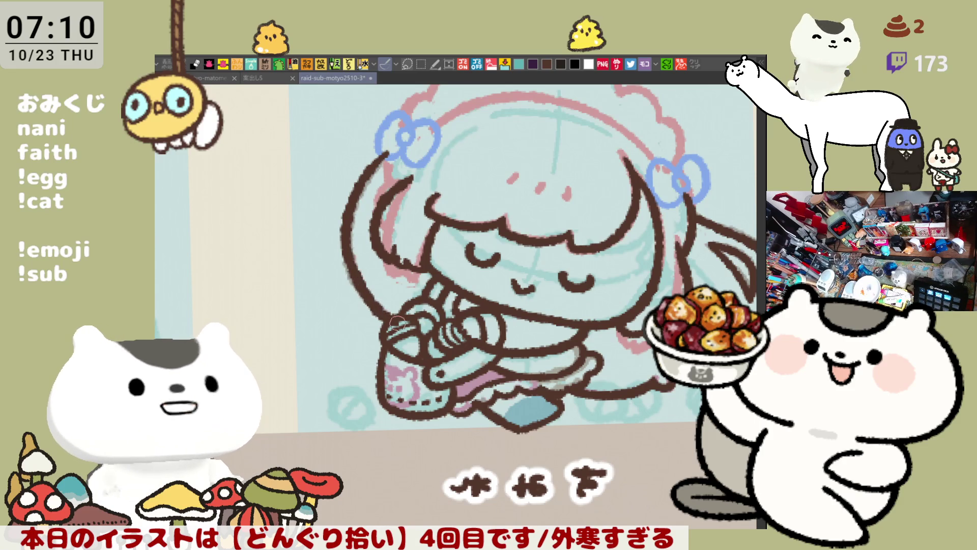
key("ctrl+z")
left_click_drag(348, 243, 397, 322)
key("ctrl+z")
left_click_drag(349, 241, 396, 319)
key("ctrl+z")
left_click_drag(347, 243, 394, 319)
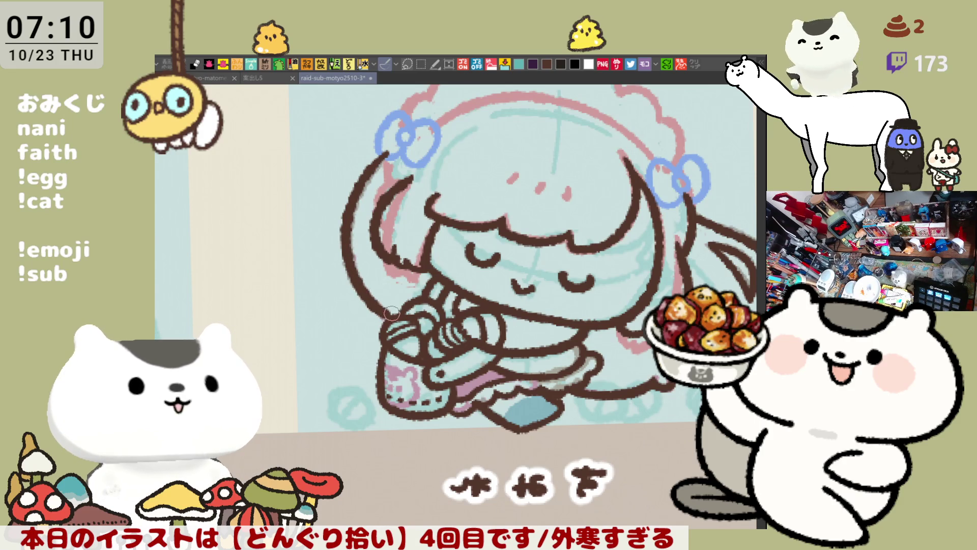
key("ctrl+z")
left_click_drag(347, 242, 395, 320)
key("ctrl+z")
key("ctrl+z")
left_click_drag(348, 243, 378, 294)
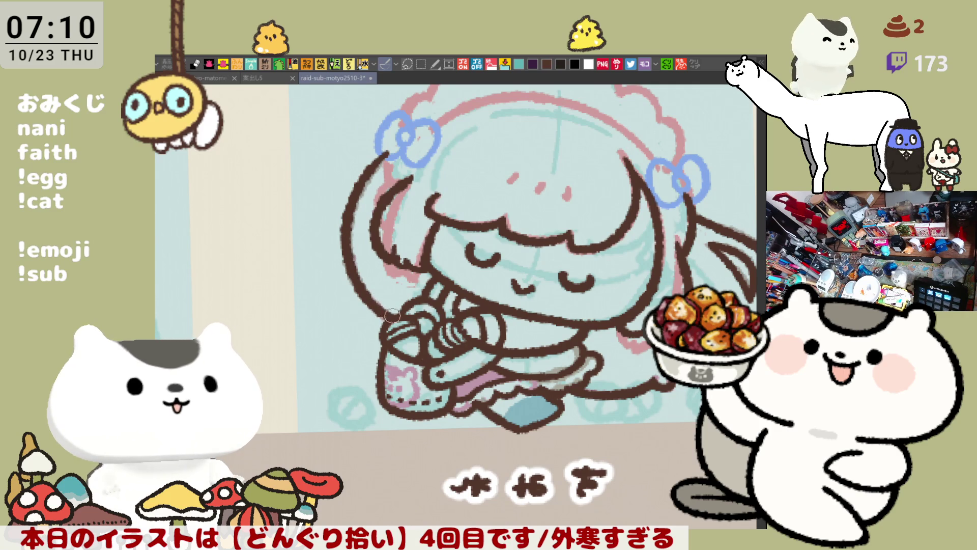
key("h")
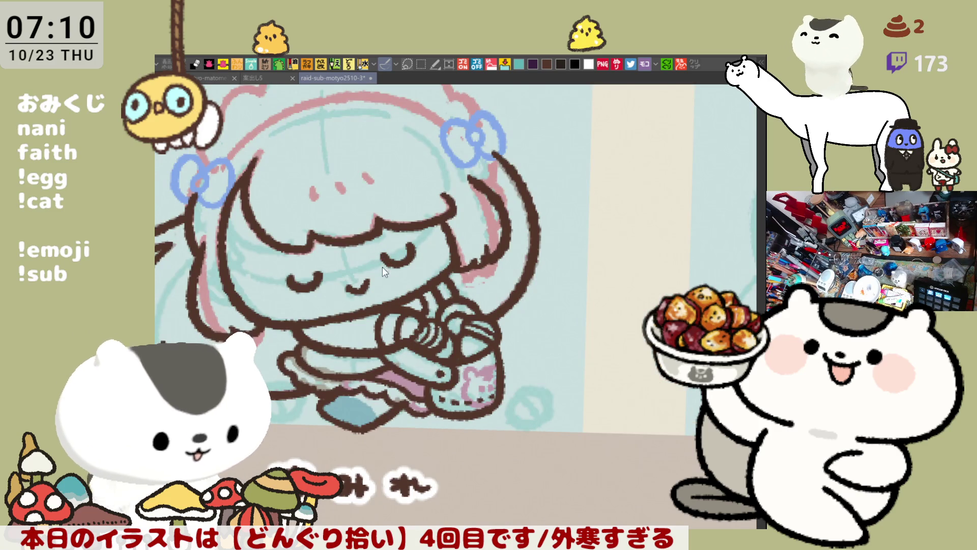
key("ctrl+s")
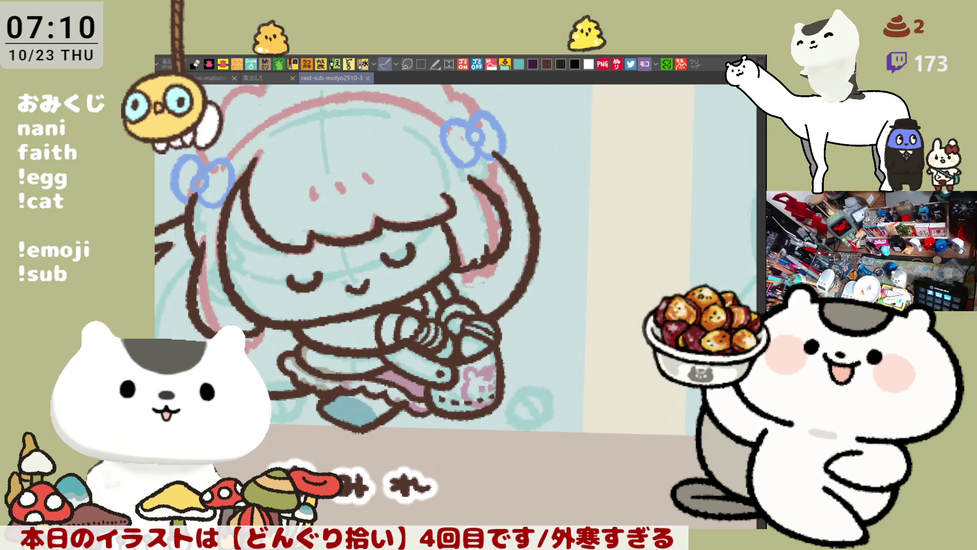